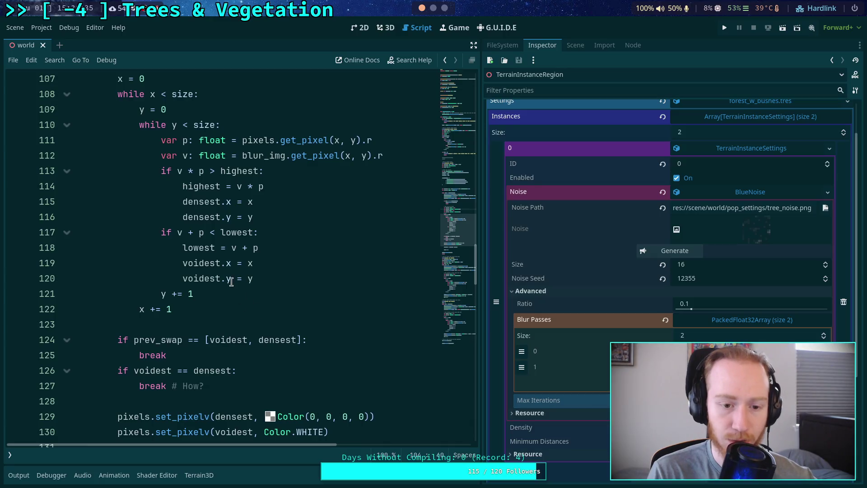
Inspect the v + p expression on line 117 by selecting it.
{"action": "scroll", "coordinate": [240, 284], "scroll_direction": "up", "scroll_amount": 1}
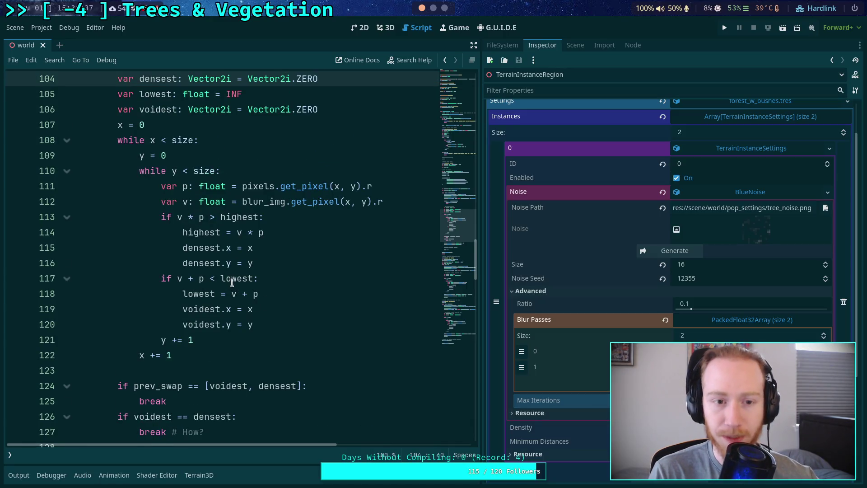
{"action": "scroll", "coordinate": [231, 282], "scroll_direction": "up", "scroll_amount": 1}
{"action": "scroll", "coordinate": [155, 294], "scroll_direction": "down", "scroll_amount": 1}
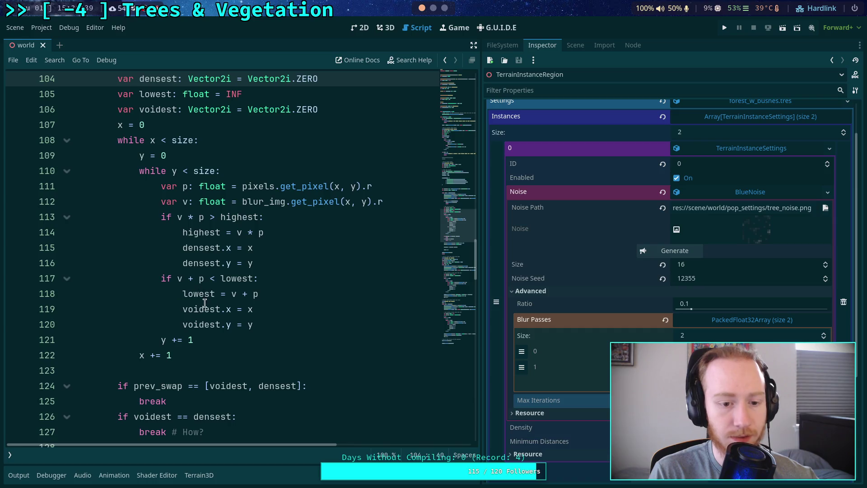
{"action": "scroll", "coordinate": [231, 327], "scroll_direction": "up", "scroll_amount": 1}
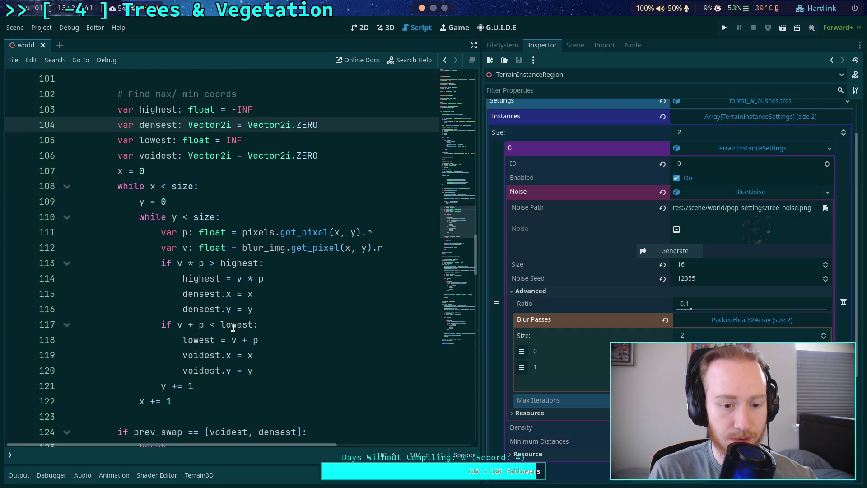
{"action": "left_click_drag", "start_coordinate": [177, 324], "coordinate": [212, 318]}
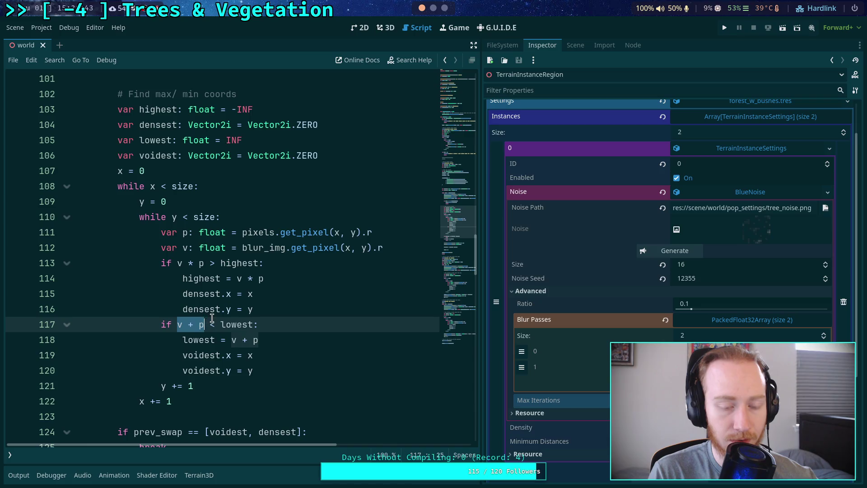
{"action": "left_click", "coordinate": [305, 308]}
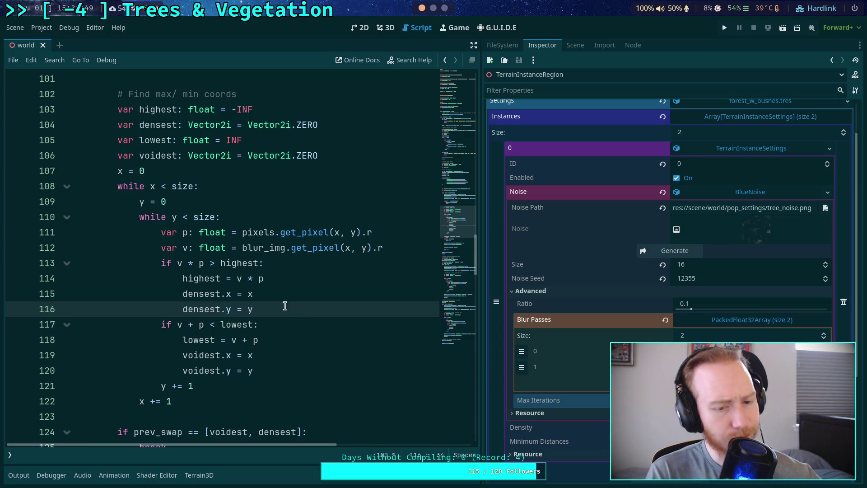
{"action": "mouse_move", "coordinate": [177, 324]}
{"action": "left_mouse_down"}
{"action": "mouse_move", "coordinate": [210, 324]}
{"action": "mouse_move", "coordinate": [202, 324]}
{"action": "left_mouse_up"}
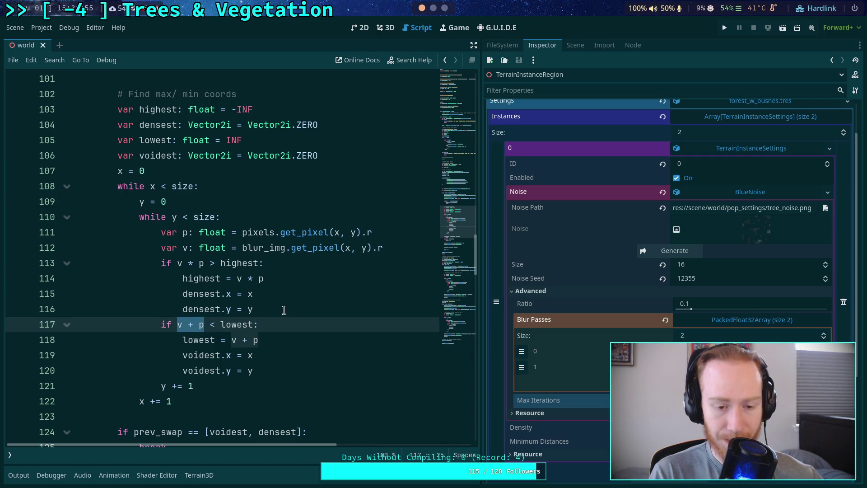
Add a new line 112 after the pixel read with an unfinished 'if' condition.
{"action": "left_click", "coordinate": [393, 230]}
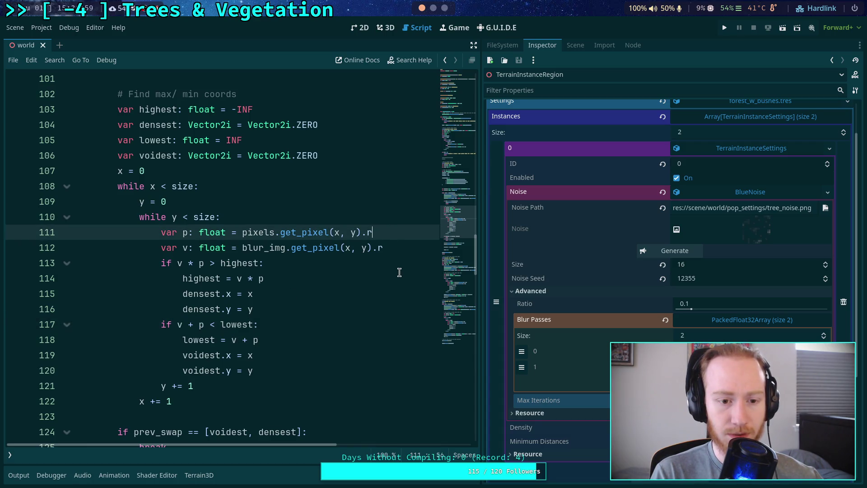
{"action": "key", "text": "Return"}
{"action": "type", "text": "if p"}
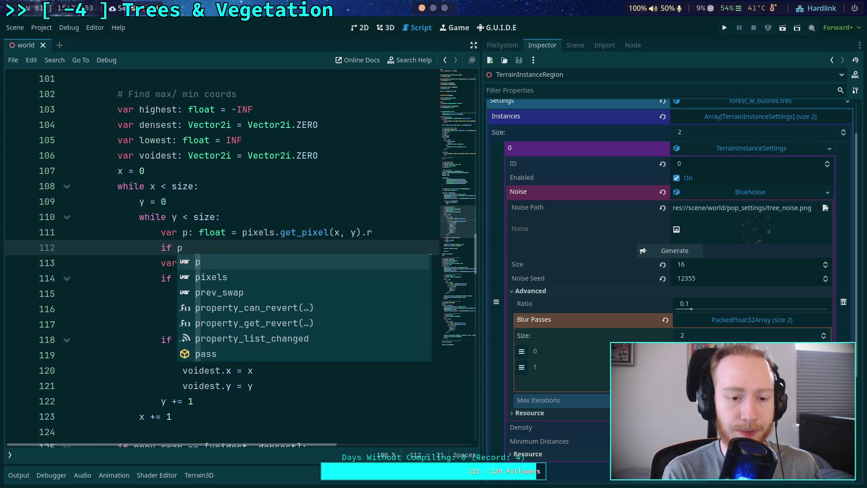
{"action": "type", "text": " != "}
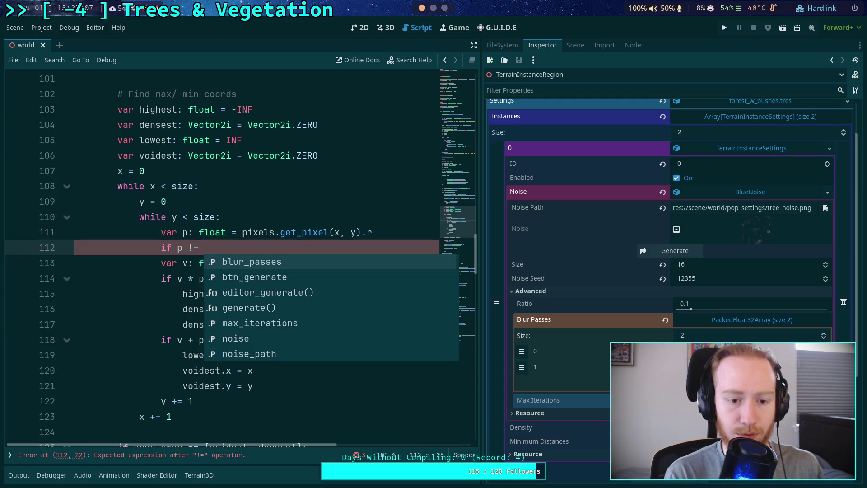
{"action": "type", "text": "C"}
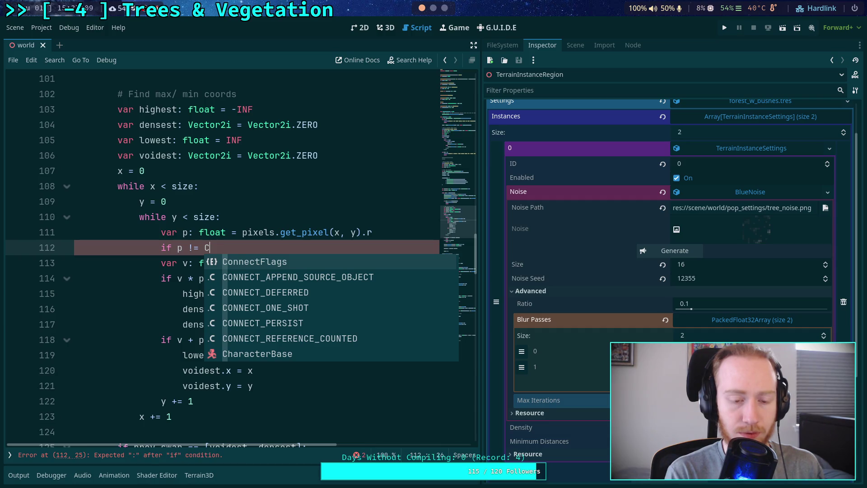
{"action": "type", "text": "olor"}
{"action": "key", "text": "BackSpace"}
{"action": "key", "text": "BackSpace"}
{"action": "key", "text": "BackSpace"}
{"action": "scroll", "coordinate": [239, 253], "scroll_direction": "down", "scroll_amount": 4}
{"action": "scroll", "coordinate": [271, 216], "scroll_direction": "down", "scroll_amount": 3}
Look up Color.WHITE in the Color reference, read the opaque black note, then reopen BlueNoise.gd.
{"action": "right_click", "coordinate": [271, 217]}
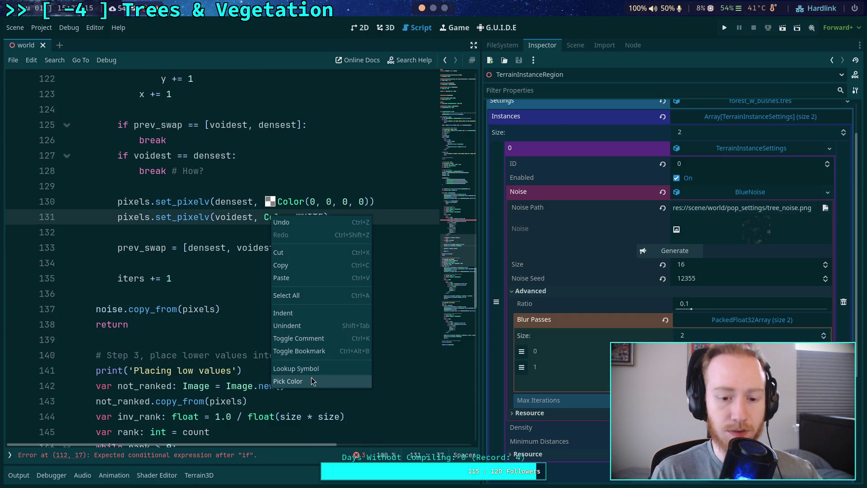
{"action": "left_click", "coordinate": [310, 368]}
{"action": "scroll", "coordinate": [149, 271], "scroll_direction": "down", "scroll_amount": 5}
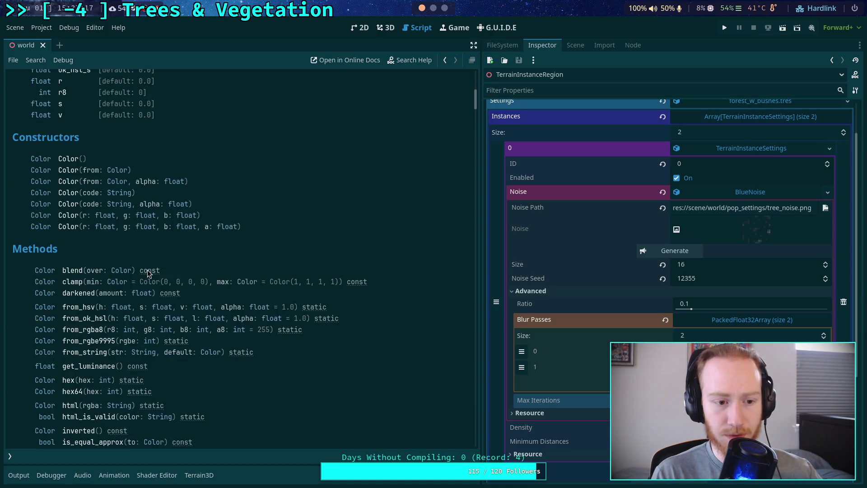
{"action": "scroll", "coordinate": [151, 270], "scroll_direction": "down", "scroll_amount": 3}
{"action": "scroll", "coordinate": [154, 270], "scroll_direction": "up", "scroll_amount": 10}
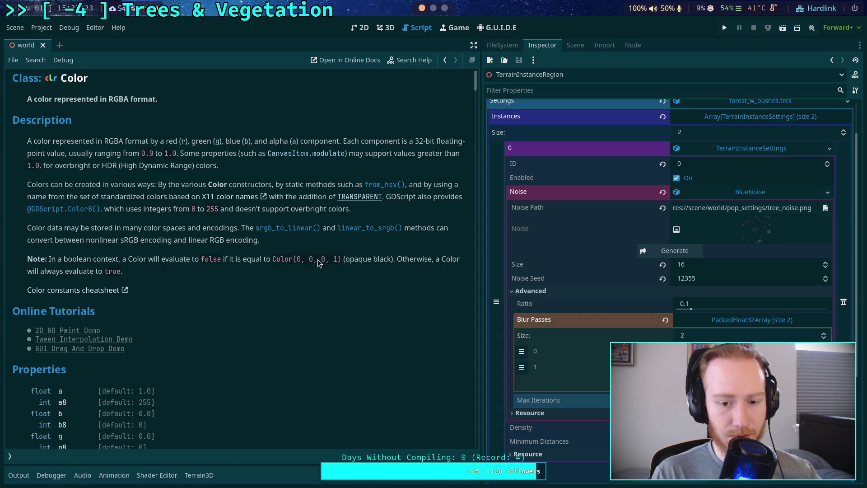
{"action": "left_click_drag", "start_coordinate": [345, 262], "coordinate": [389, 261]}
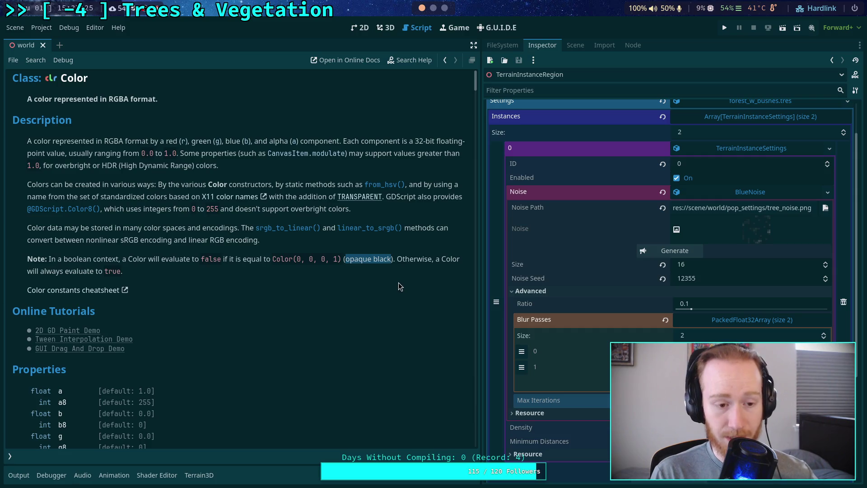
{"action": "left_click", "coordinate": [340, 287]}
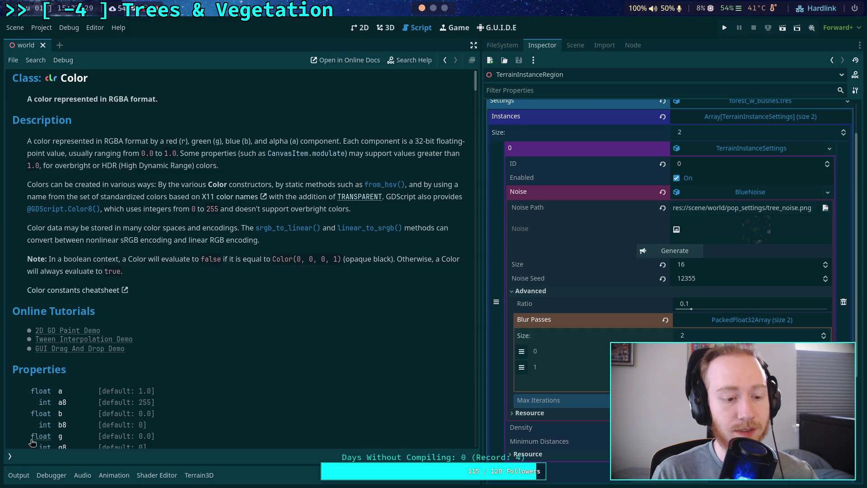
{"action": "left_click", "coordinate": [10, 456]}
{"action": "left_click", "coordinate": [50, 183]}
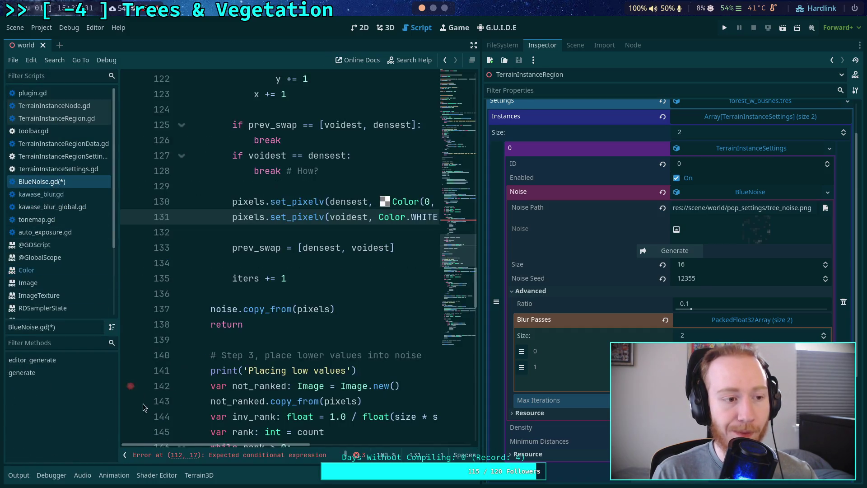
Complete line 112 with a '.r == 0:' check and 'continue' on line 113.
{"action": "left_click", "coordinate": [124, 454]}
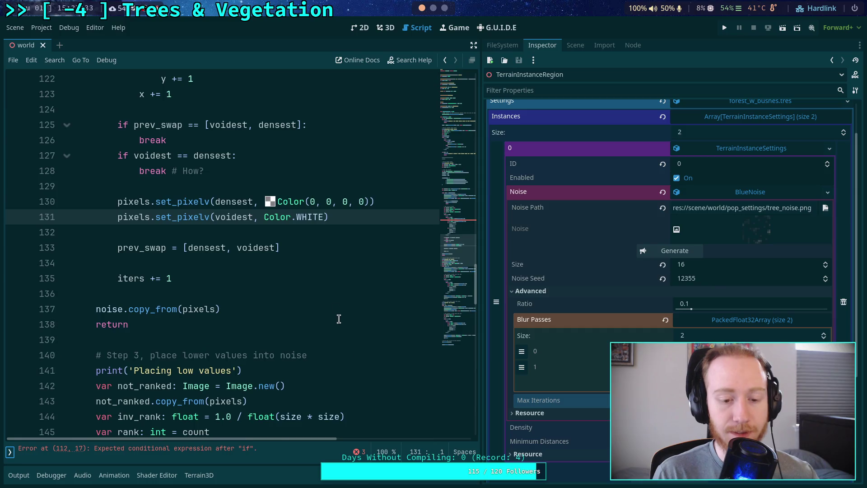
{"action": "scroll", "coordinate": [340, 321], "scroll_direction": "up", "scroll_amount": 1}
{"action": "scroll", "coordinate": [334, 318], "scroll_direction": "down", "scroll_amount": 4}
{"action": "scroll", "coordinate": [322, 314], "scroll_direction": "up", "scroll_amount": 7}
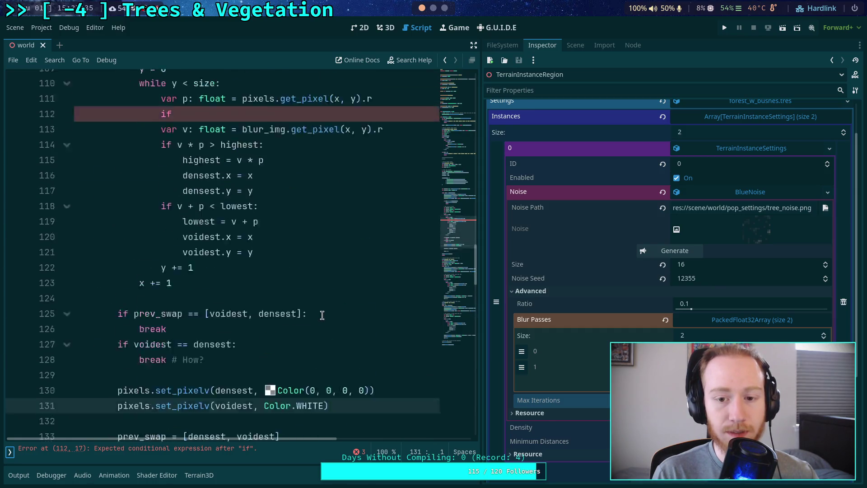
{"action": "scroll", "coordinate": [322, 315], "scroll_direction": "up", "scroll_amount": 5}
{"action": "left_click", "coordinate": [232, 294]}
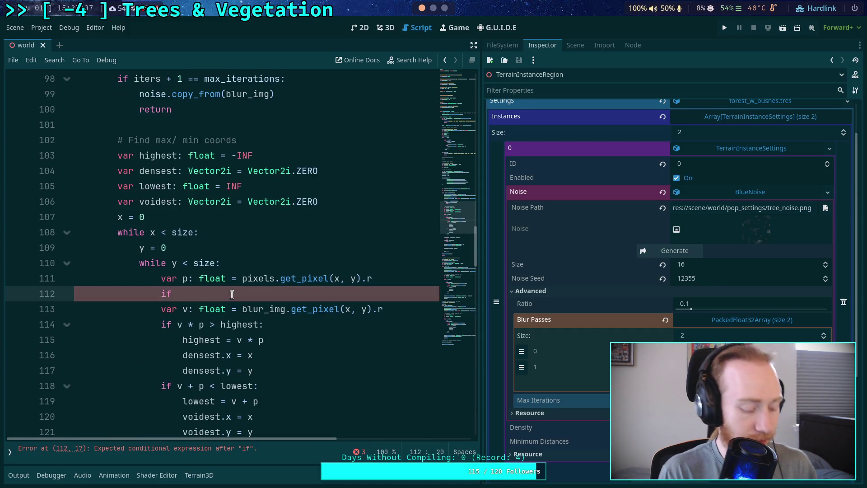
{"action": "type", "text": "p.r == 0"}
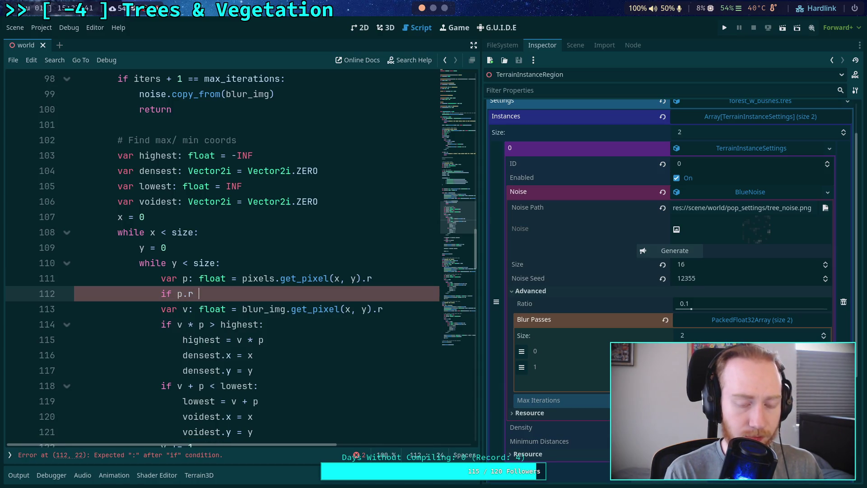
{"action": "type", "text": ":"}
{"action": "key", "text": "Return"}
{"action": "type", "text": "conti"}
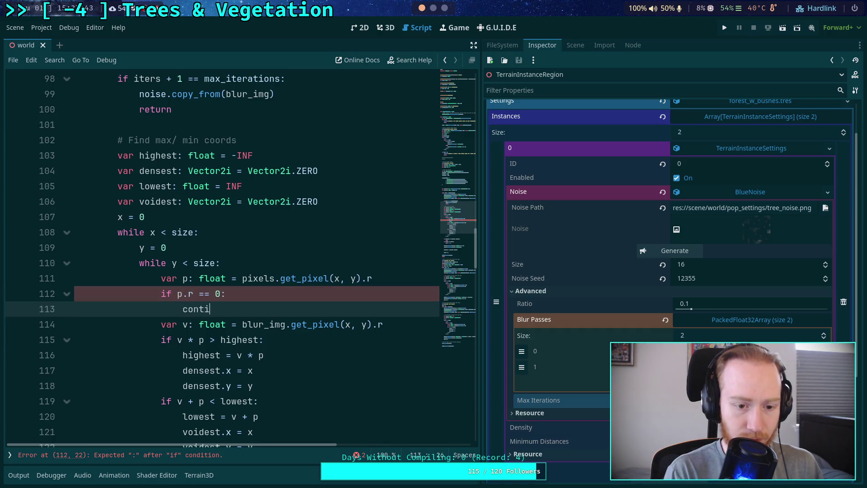
{"action": "type", "text": "nue"}
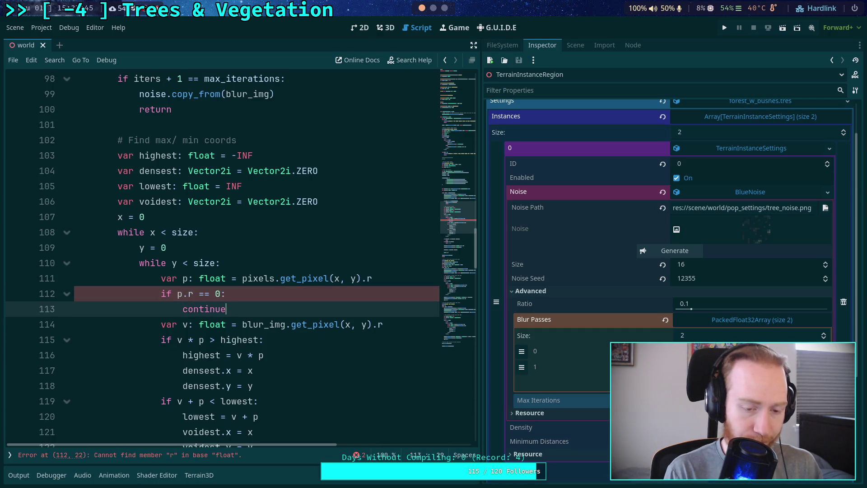
Remove the stray .r so line 112 reads 'if p == 0:', and save.
{"action": "left_click", "coordinate": [183, 295]}
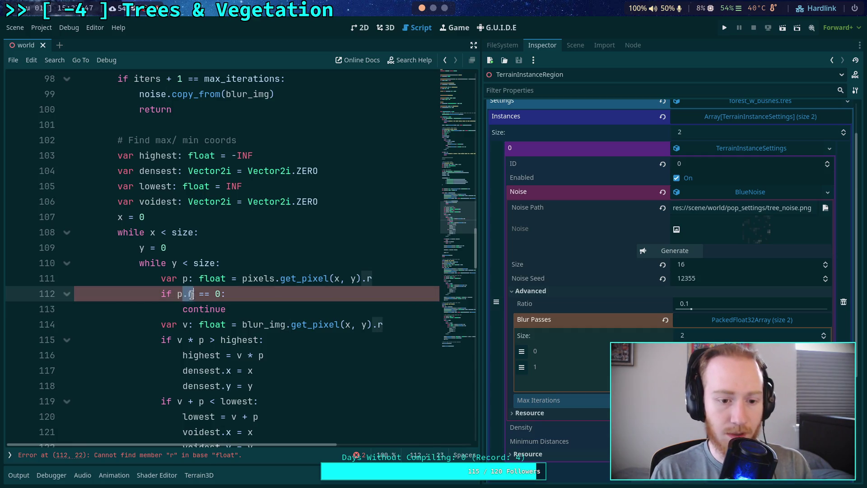
{"action": "key", "text": "Delete"}
{"action": "key", "text": "Delete"}
{"action": "key", "text": "ctrl+s"}
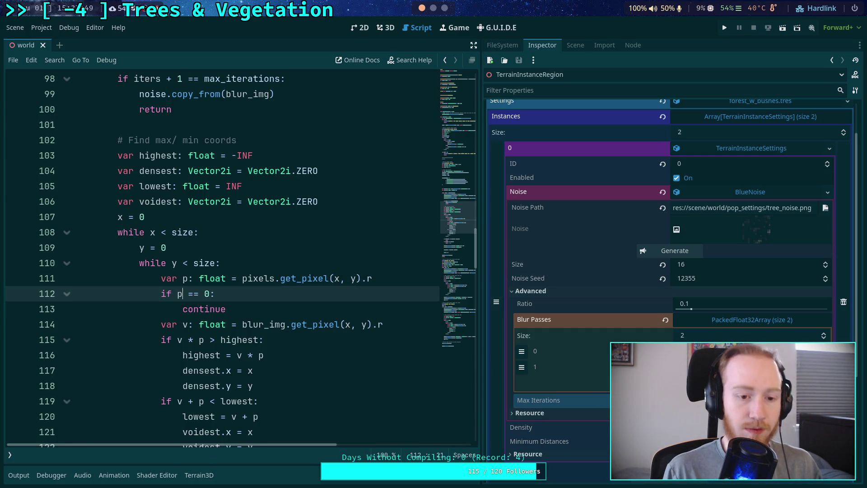
{"action": "scroll", "coordinate": [199, 311], "scroll_direction": "down", "scroll_amount": 3}
{"action": "left_click", "coordinate": [165, 369]}
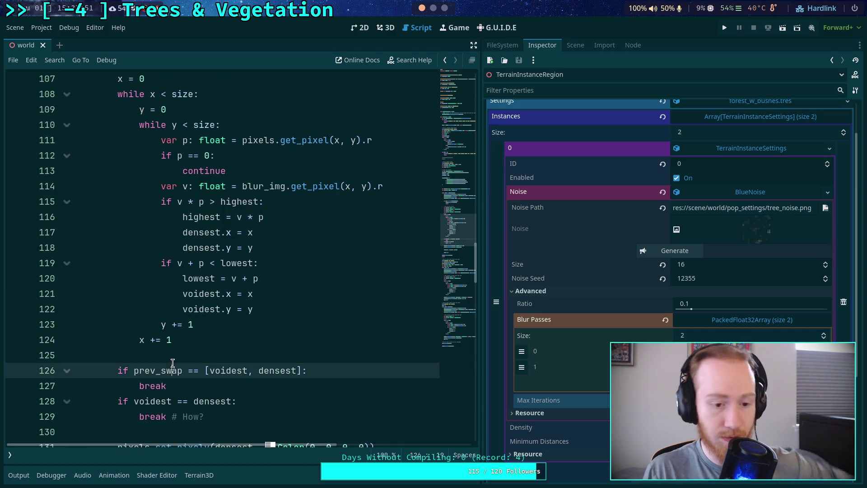
{"action": "scroll", "coordinate": [181, 316], "scroll_direction": "down", "scroll_amount": 2}
Delete the 'if p == 0: continue' skip check and highlight every use of lowest.
{"action": "left_click", "coordinate": [192, 262]}
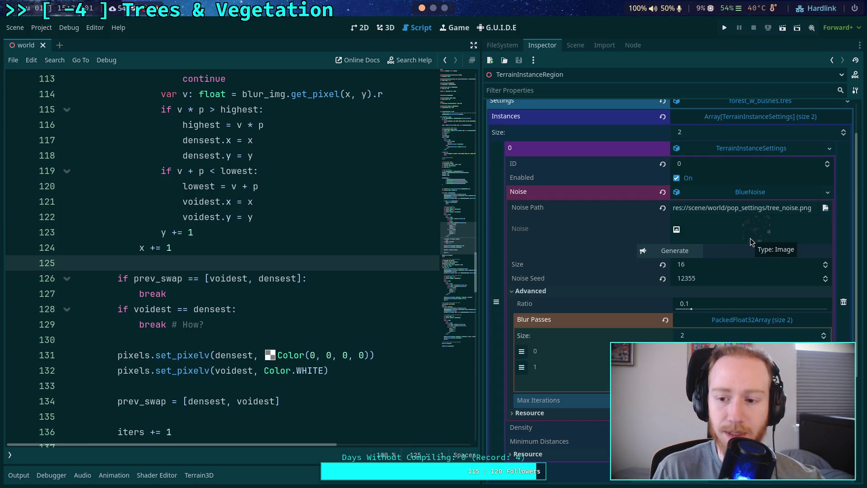
{"action": "scroll", "coordinate": [351, 292], "scroll_direction": "up", "scroll_amount": 2}
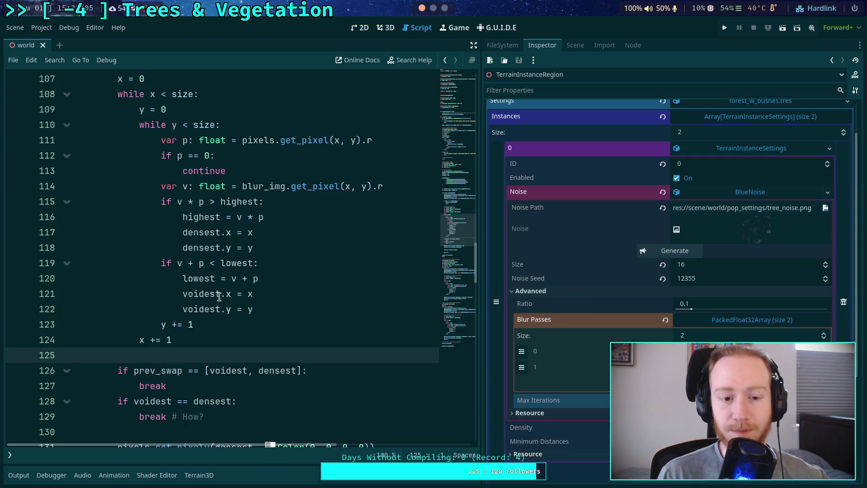
{"action": "left_click_drag", "start_coordinate": [391, 182], "coordinate": [390, 141]}
{"action": "left_click", "coordinate": [384, 172]}
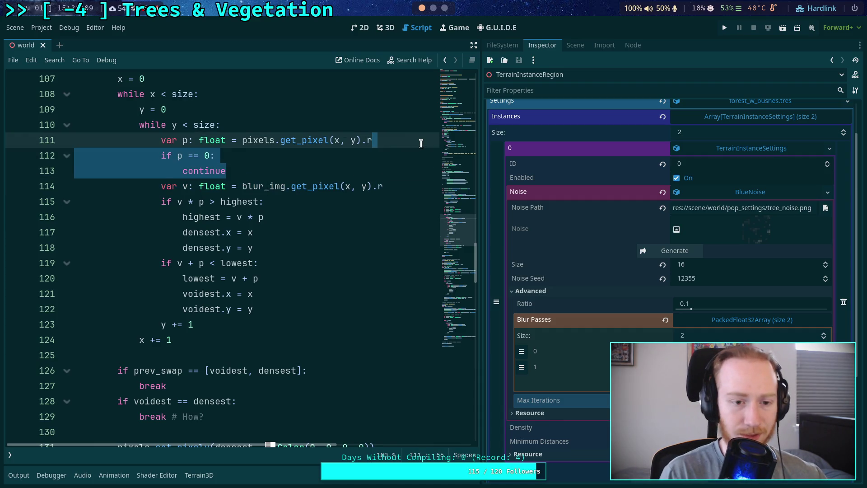
{"action": "key", "text": "BackSpace"}
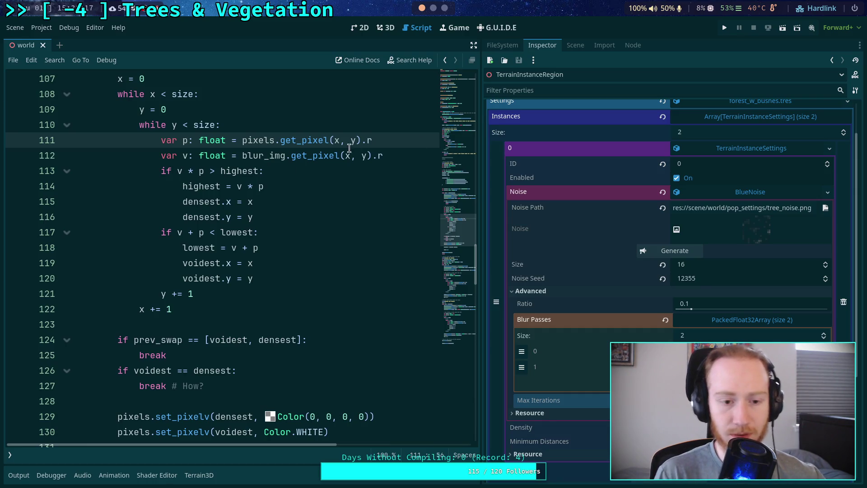
{"action": "double_click", "coordinate": [233, 240]}
{"action": "scroll", "coordinate": [195, 318], "scroll_direction": "up", "scroll_amount": 3}
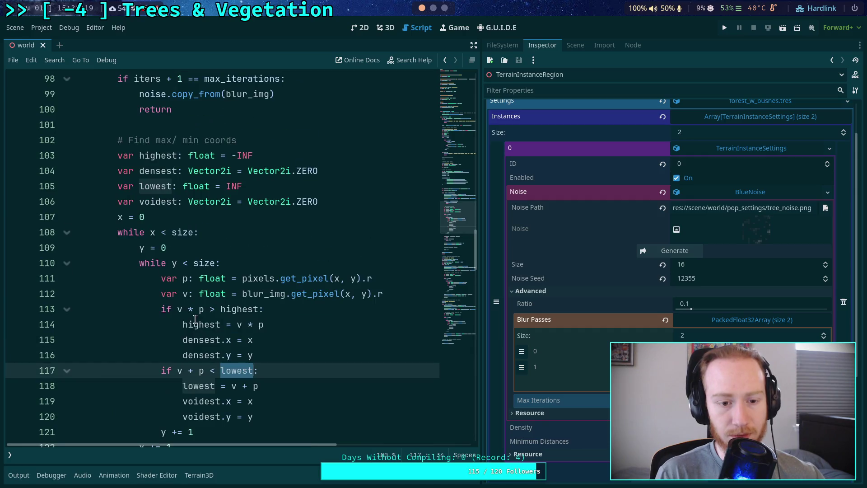
{"action": "scroll", "coordinate": [124, 350], "scroll_direction": "down", "scroll_amount": 2}
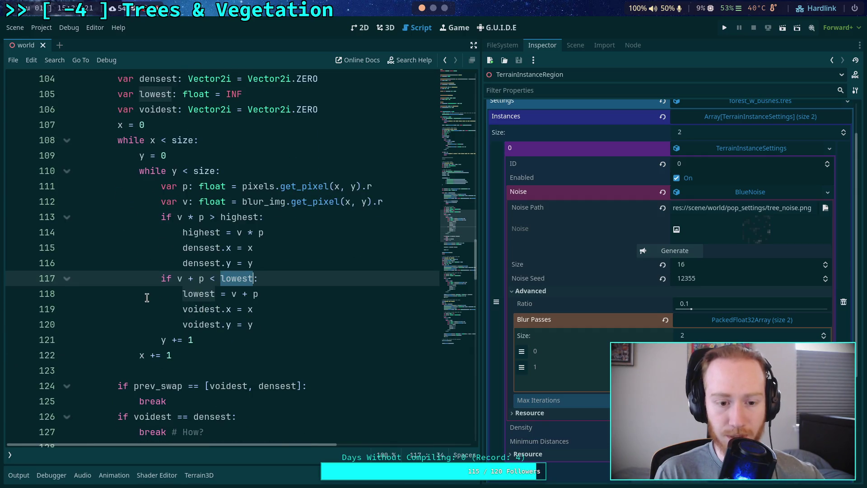
{"action": "scroll", "coordinate": [147, 297], "scroll_direction": "up", "scroll_amount": 1}
{"action": "left_click_drag", "start_coordinate": [178, 324], "coordinate": [204, 324]}
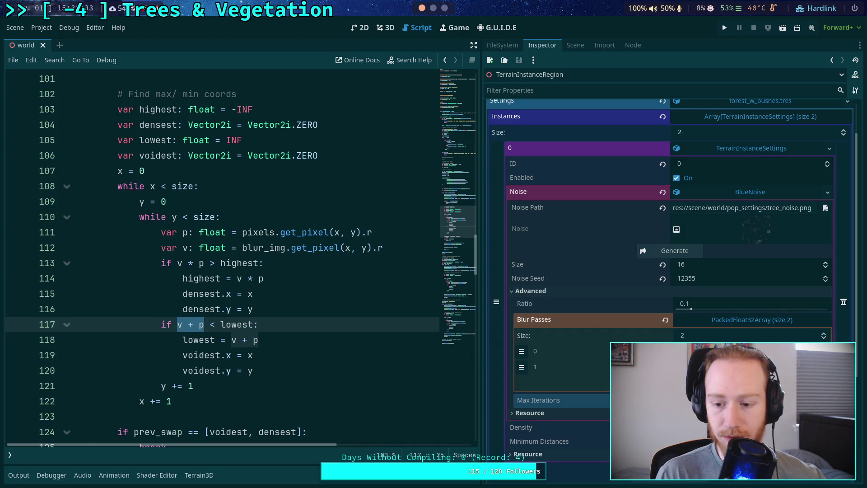
{"action": "left_click", "coordinate": [674, 250]}
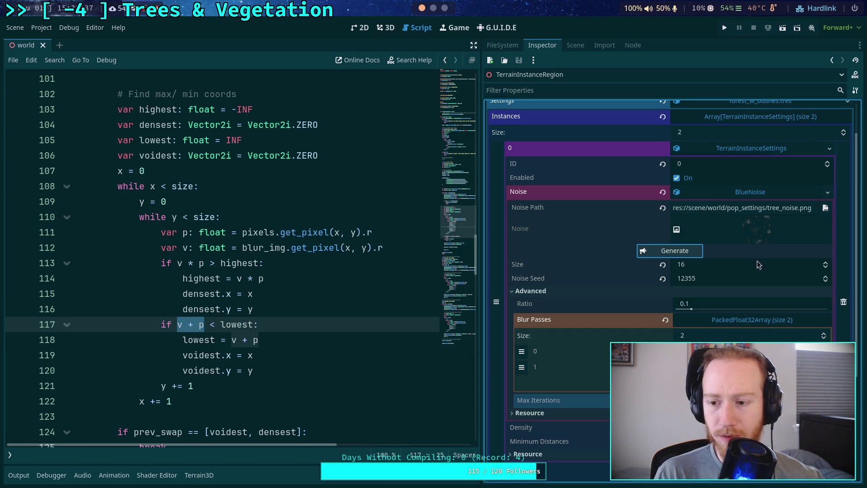
{"action": "scroll", "coordinate": [289, 300], "scroll_direction": "down", "scroll_amount": 6}
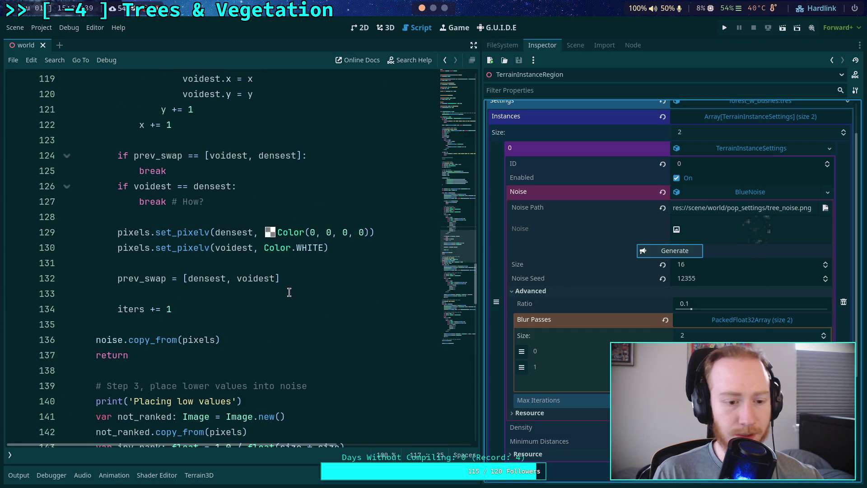
{"action": "scroll", "coordinate": [257, 310], "scroll_direction": "down", "scroll_amount": 1}
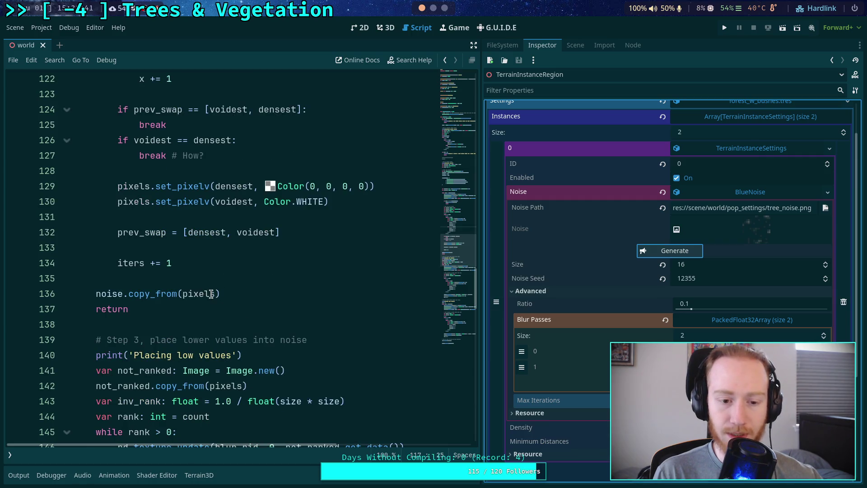
{"action": "mouse_move", "coordinate": [208, 295]}
{"action": "scroll", "coordinate": [246, 275], "scroll_direction": "up", "scroll_amount": 3}
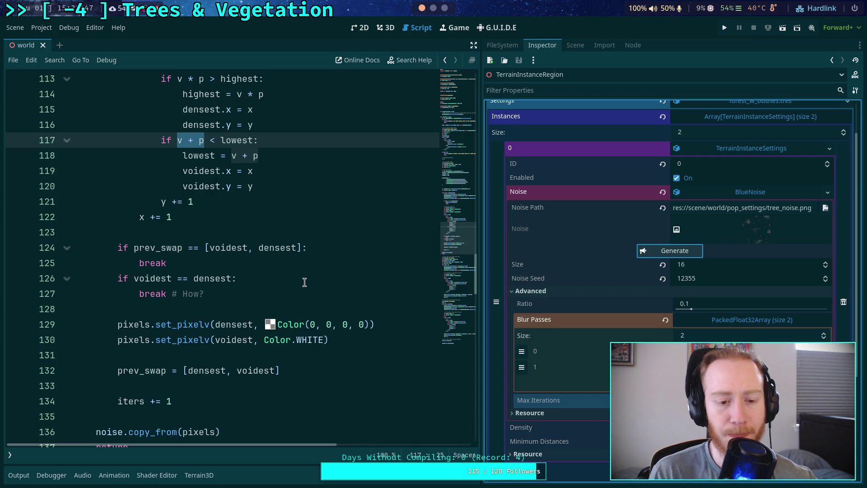
{"action": "scroll", "coordinate": [305, 282], "scroll_direction": "up", "scroll_amount": 20}
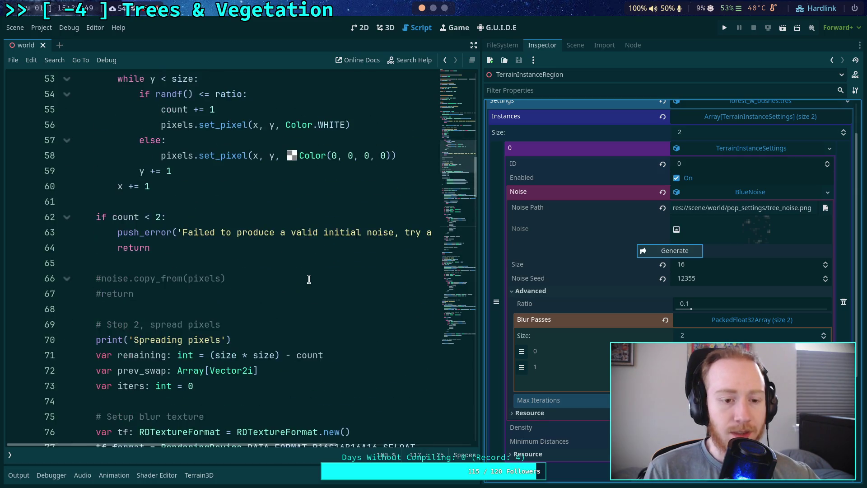
{"action": "scroll", "coordinate": [309, 278], "scroll_direction": "up", "scroll_amount": 3}
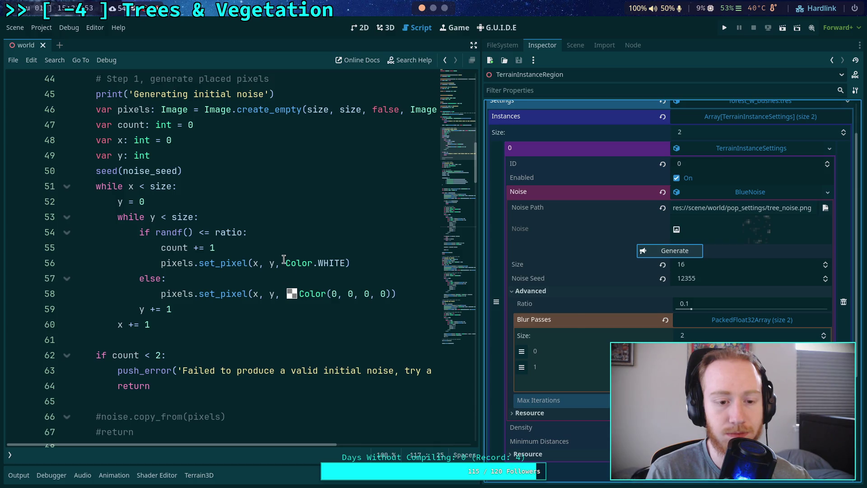
{"action": "mouse_move", "coordinate": [284, 258]}
{"action": "left_click_drag", "start_coordinate": [285, 262], "coordinate": [343, 263]}
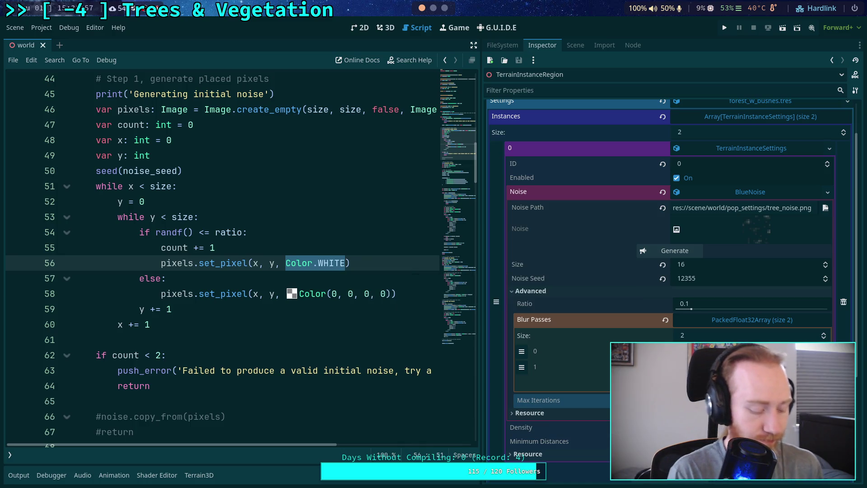
Make placed pixels Color.RED and set line 58's empty-pixel alpha to 1, then save.
{"action": "type", "text": "Color.RE"}
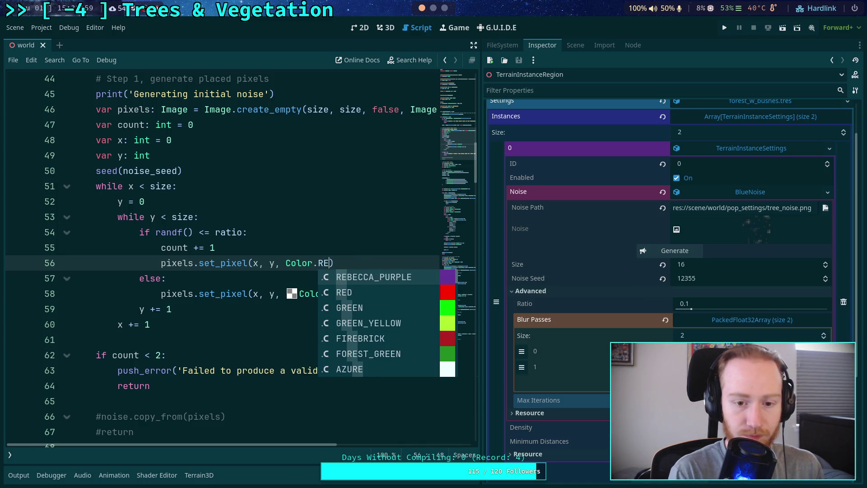
{"action": "left_click", "coordinate": [322, 294]}
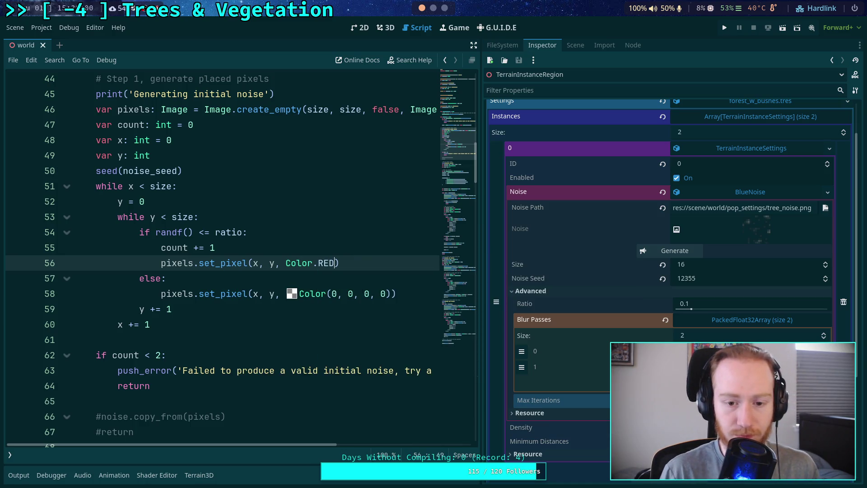
{"action": "left_click", "coordinate": [332, 293]}
{"action": "key", "text": "End"}
{"action": "key", "text": "Left"}
{"action": "key", "text": "Left"}
{"action": "key", "text": "shift+Left"}
{"action": "type", "text": "1"}
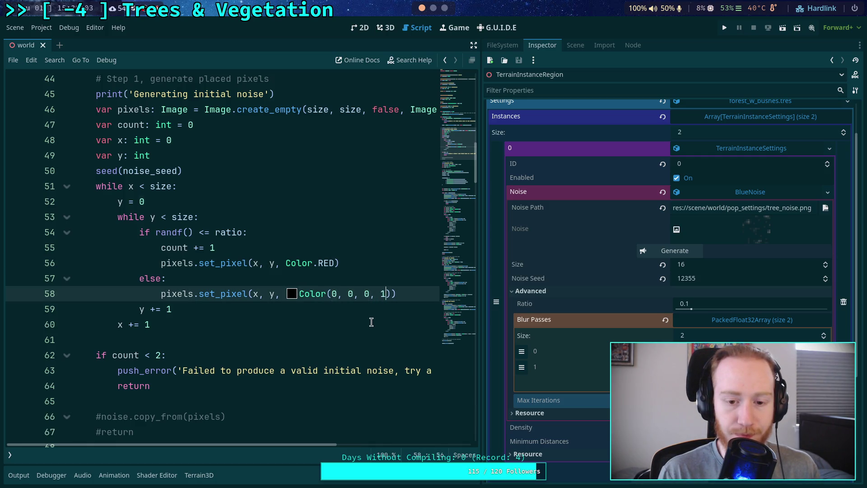
{"action": "key", "text": "ctrl+s"}
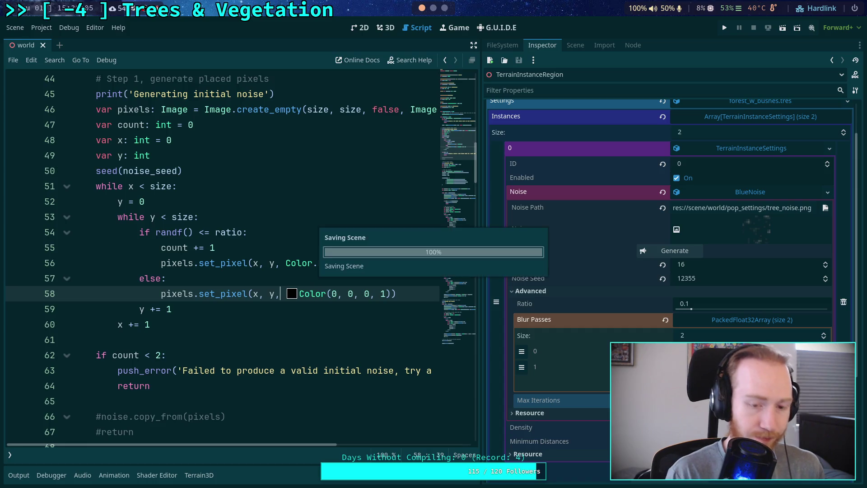
Regenerate the BlueNoise texture in the Inspector to preview the red pixels.
{"action": "left_click", "coordinate": [681, 251]}
{"action": "left_click", "coordinate": [315, 294]}
{"action": "mouse_move", "coordinate": [315, 294]}
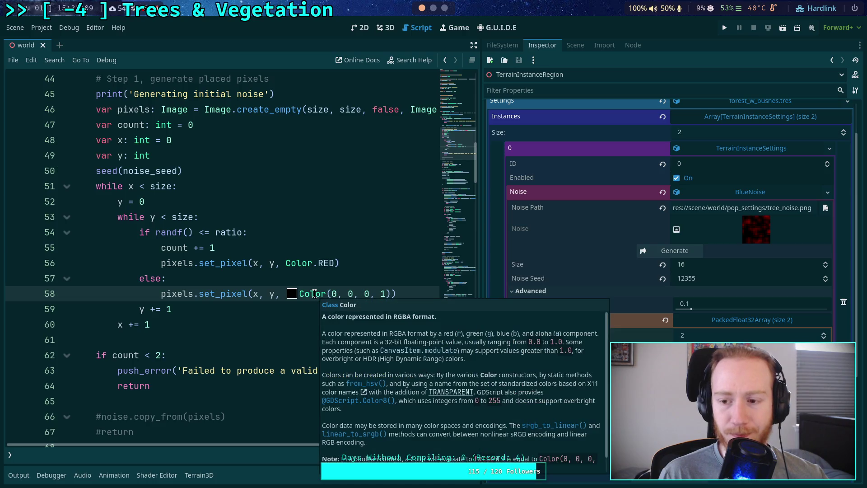
{"action": "left_click", "coordinate": [669, 252]}
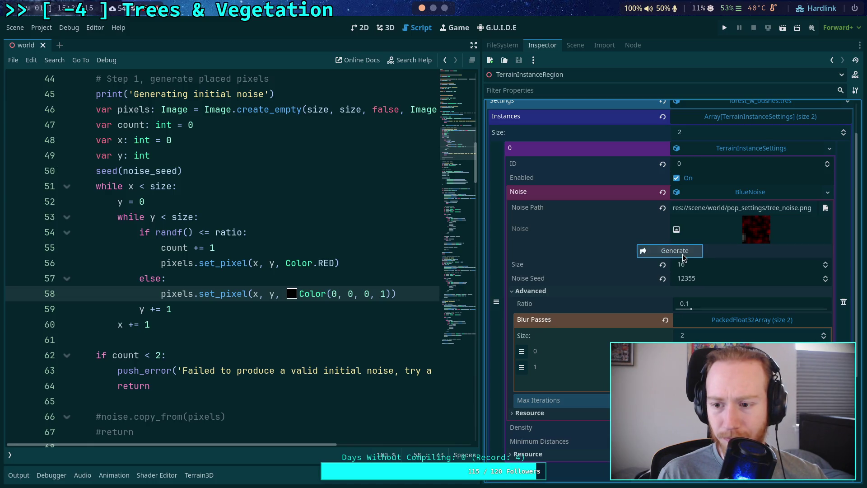
Expand the Noise texture preview and regenerate it six times to compare 16×16 patterns.
{"action": "left_click", "coordinate": [748, 235]}
{"action": "scroll", "coordinate": [637, 321], "scroll_direction": "down", "scroll_amount": 3}
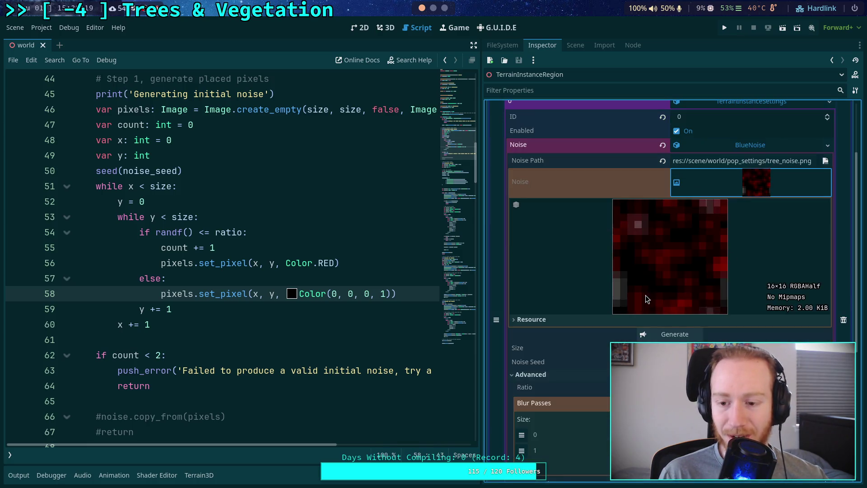
{"action": "left_click", "coordinate": [675, 288]}
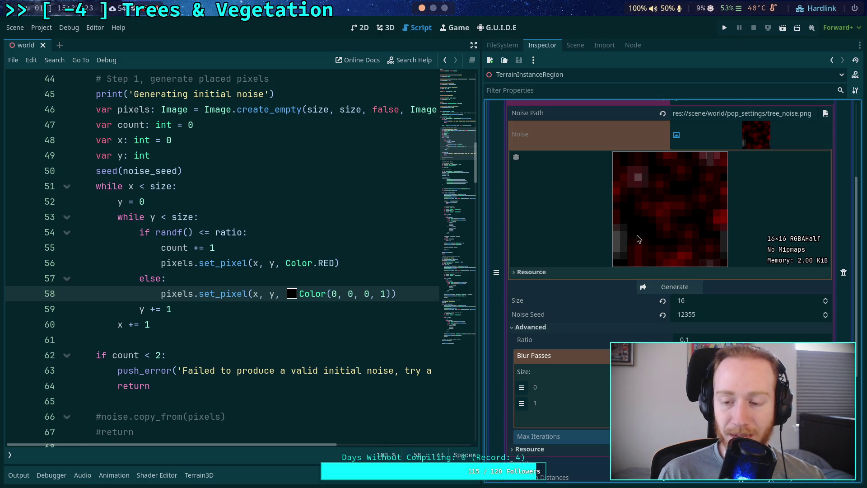
{"action": "left_click", "coordinate": [671, 289]}
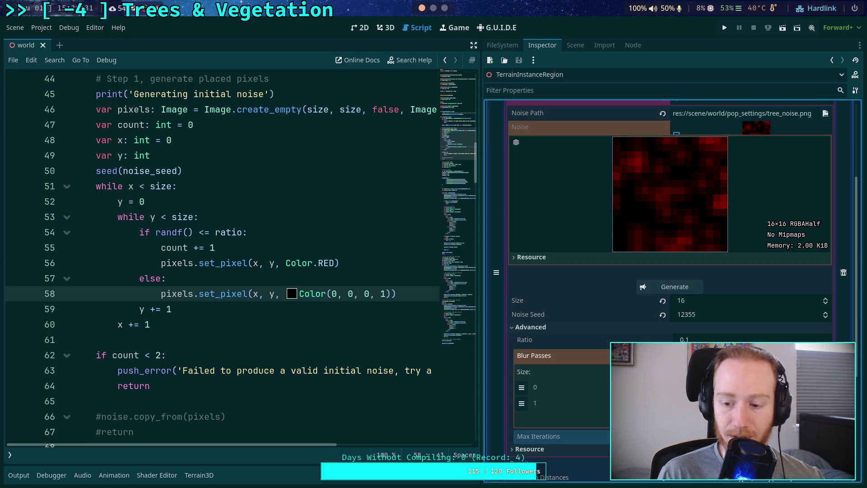
{"action": "left_click", "coordinate": [682, 285]}
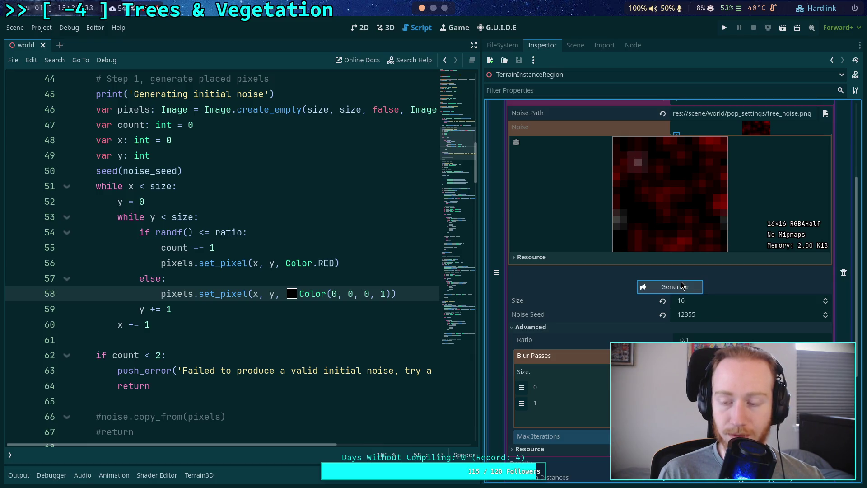
{"action": "left_click", "coordinate": [674, 286]}
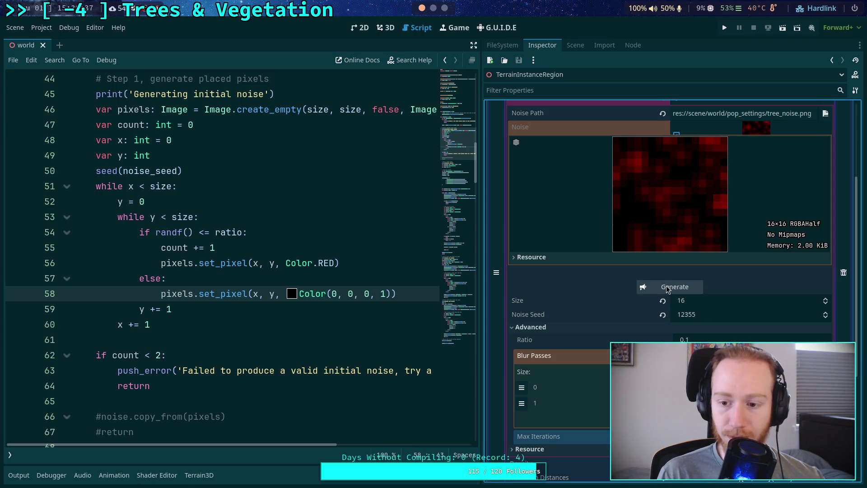
{"action": "left_click", "coordinate": [668, 288]}
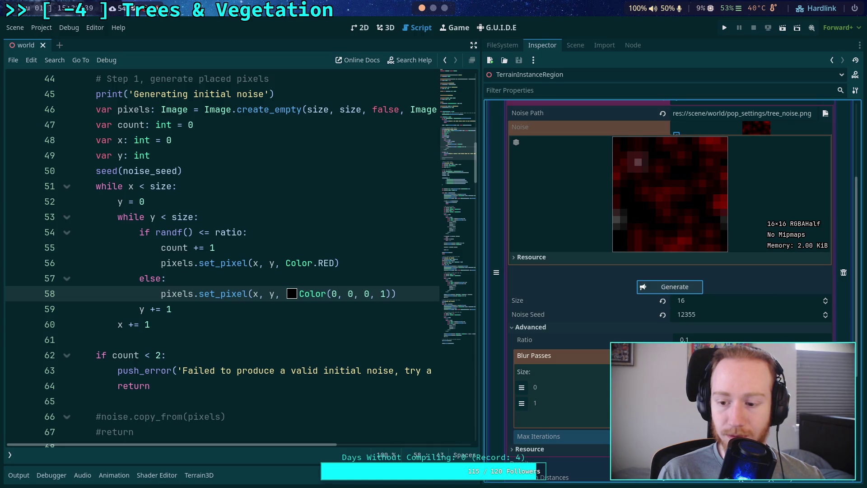
{"action": "left_click", "coordinate": [663, 288]}
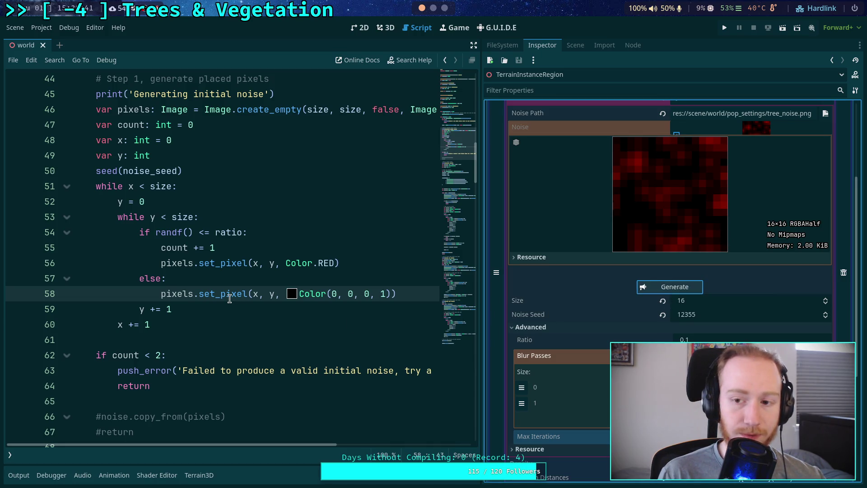
{"action": "scroll", "coordinate": [229, 298], "scroll_direction": "down", "scroll_amount": 10}
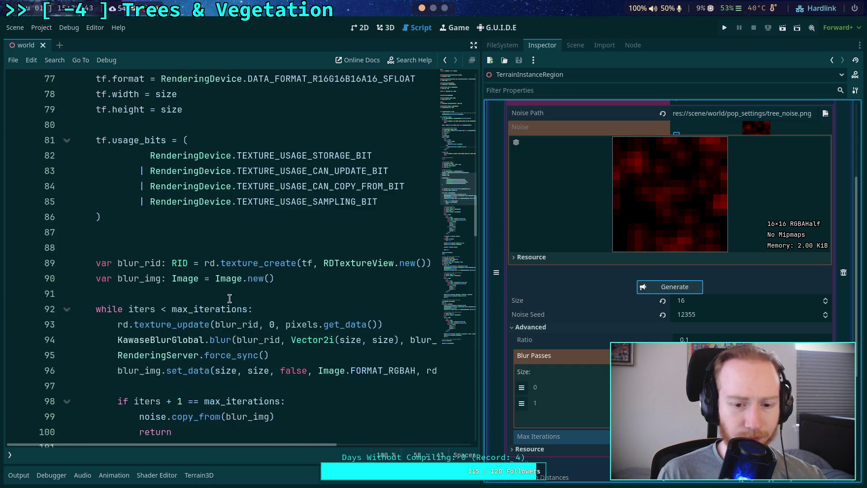
Set the densest pixel's black colour alpha to 1.
{"action": "scroll", "coordinate": [230, 298], "scroll_direction": "down", "scroll_amount": 3}
{"action": "scroll", "coordinate": [229, 298], "scroll_direction": "down", "scroll_amount": 5}
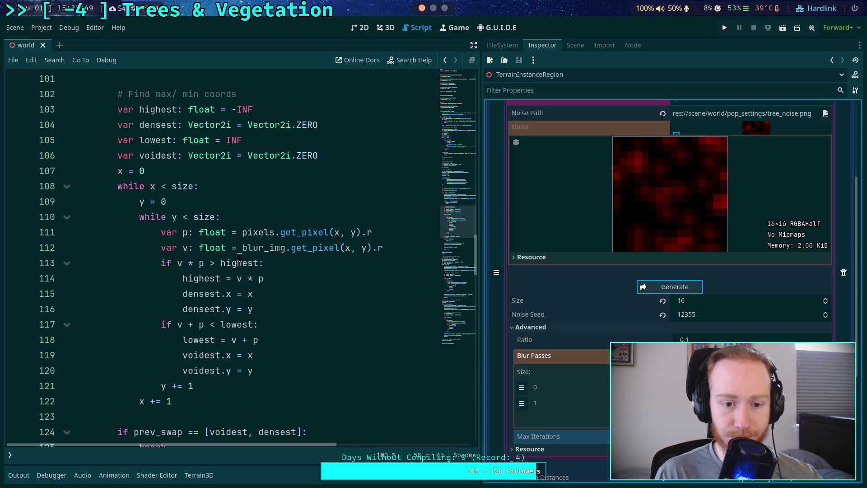
{"action": "scroll", "coordinate": [220, 251], "scroll_direction": "down", "scroll_amount": 4}
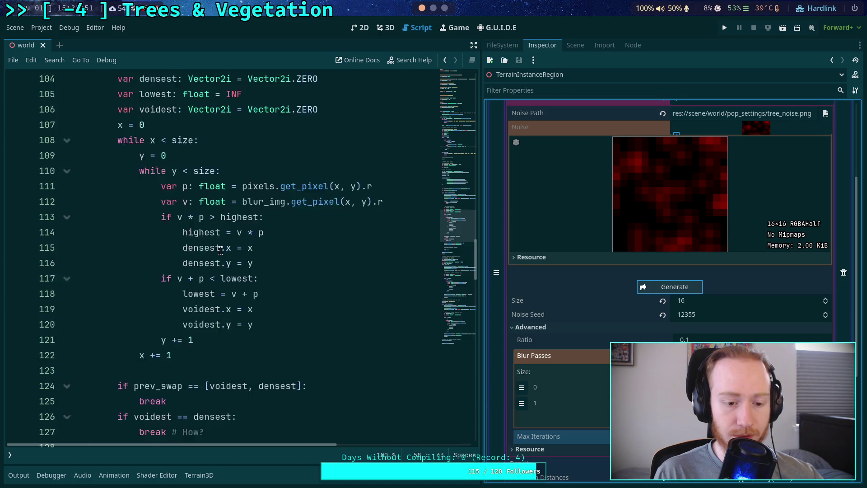
{"action": "double_click", "coordinate": [312, 324]}
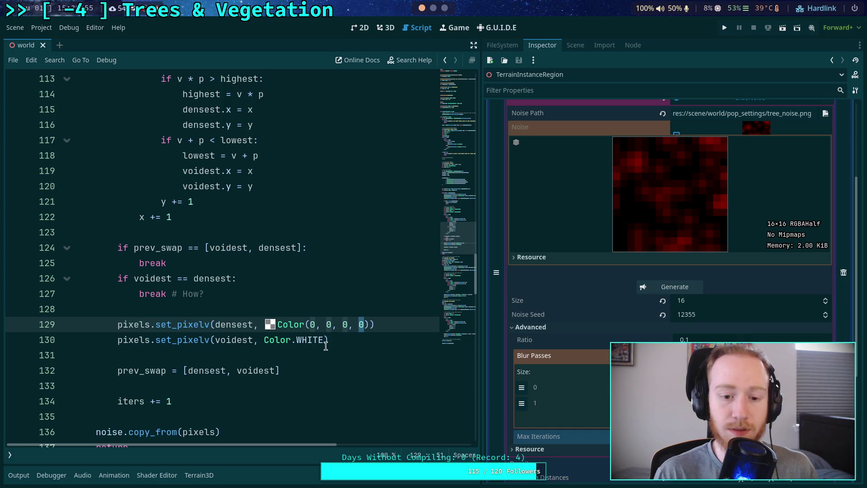
{"action": "type", "text": "1"}
{"action": "left_click", "coordinate": [295, 315]}
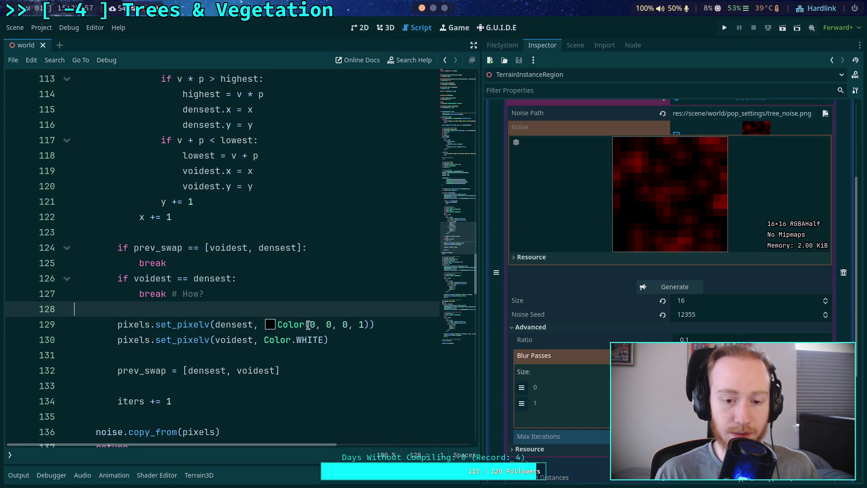
Change Color.WHITE to Color.RED on line 130 for the voidest pixel.
{"action": "double_click", "coordinate": [298, 340]}
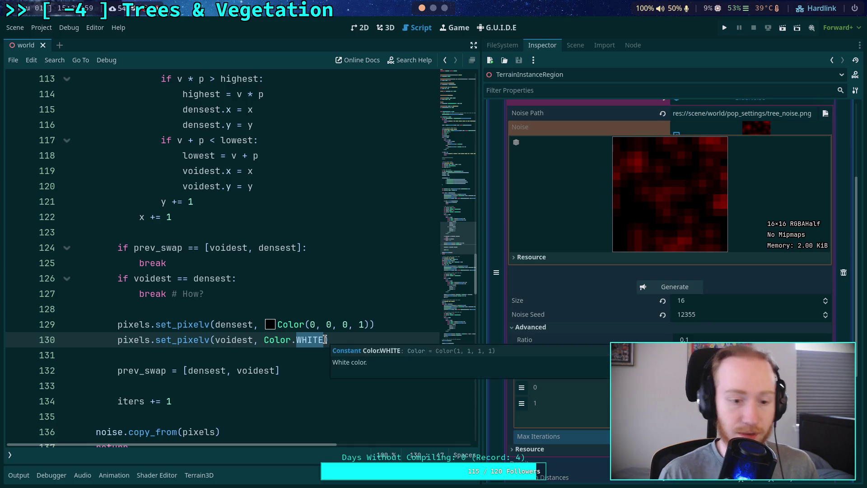
{"action": "type", "text": "RED"}
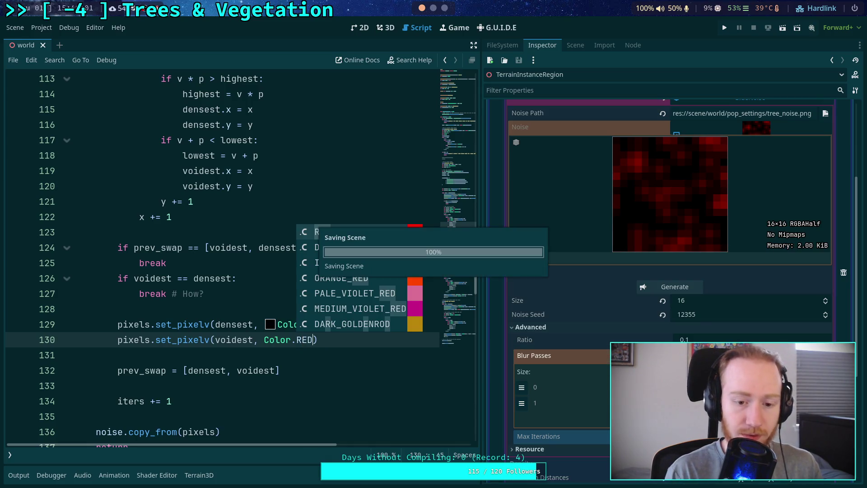
{"action": "left_click", "coordinate": [314, 385]}
Replace Color.WHITE with Color.RED on line 167.
{"action": "scroll", "coordinate": [313, 369], "scroll_direction": "down", "scroll_amount": 8}
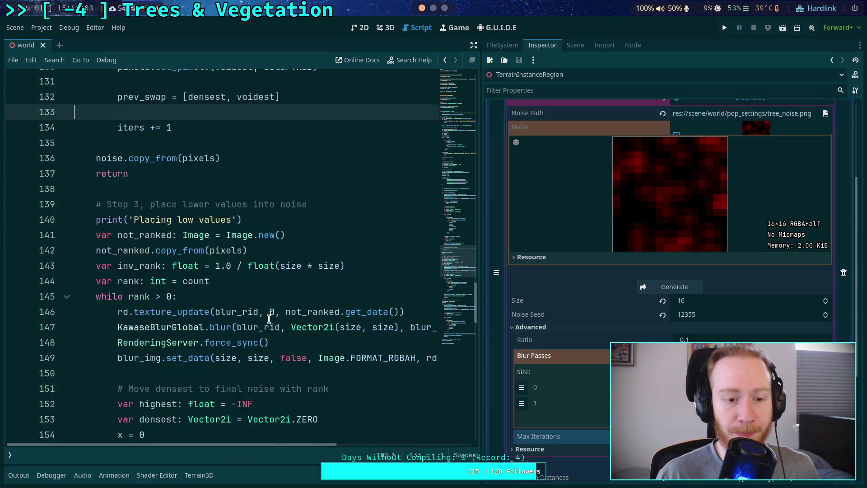
{"action": "scroll", "coordinate": [274, 306], "scroll_direction": "down", "scroll_amount": 5}
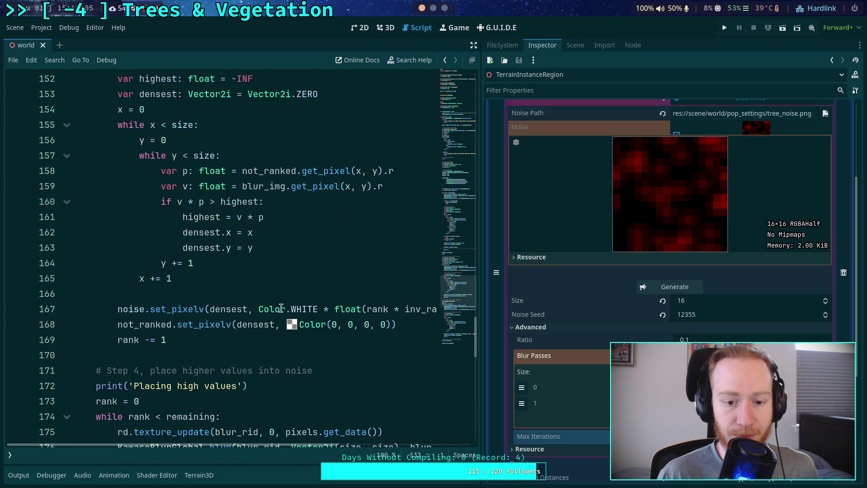
{"action": "left_click_drag", "start_coordinate": [336, 444], "coordinate": [396, 445]}
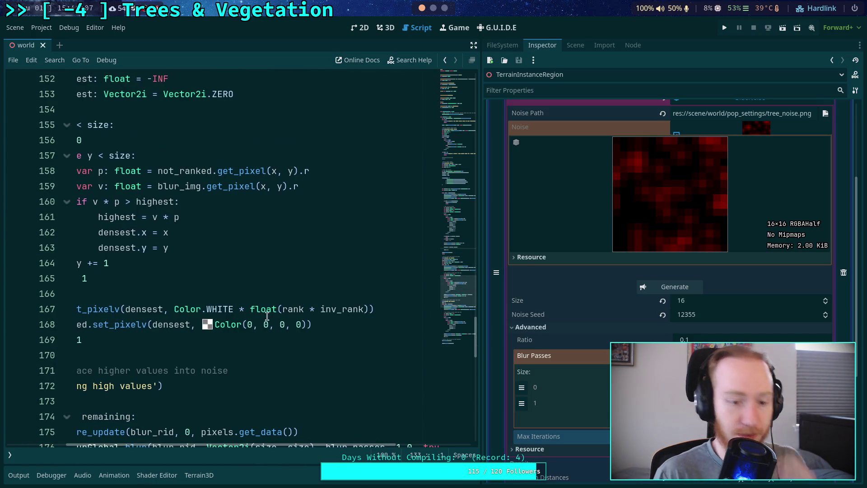
{"action": "double_click", "coordinate": [213, 310]}
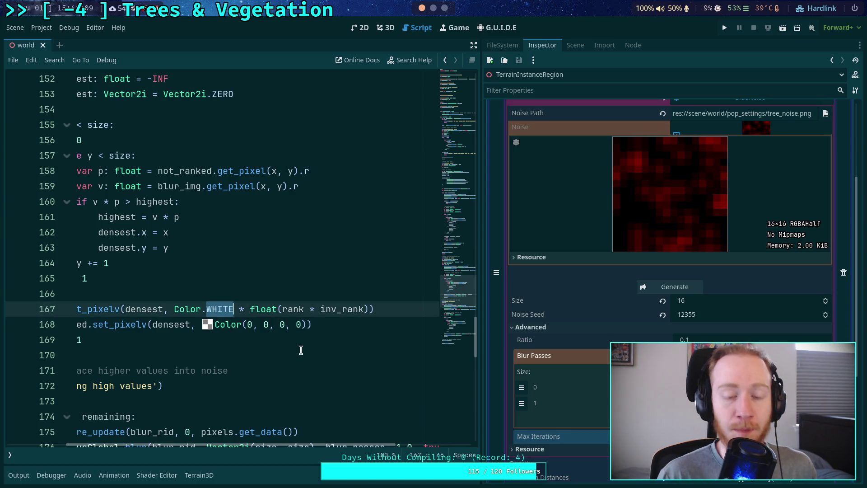
{"action": "type", "text": "RED"}
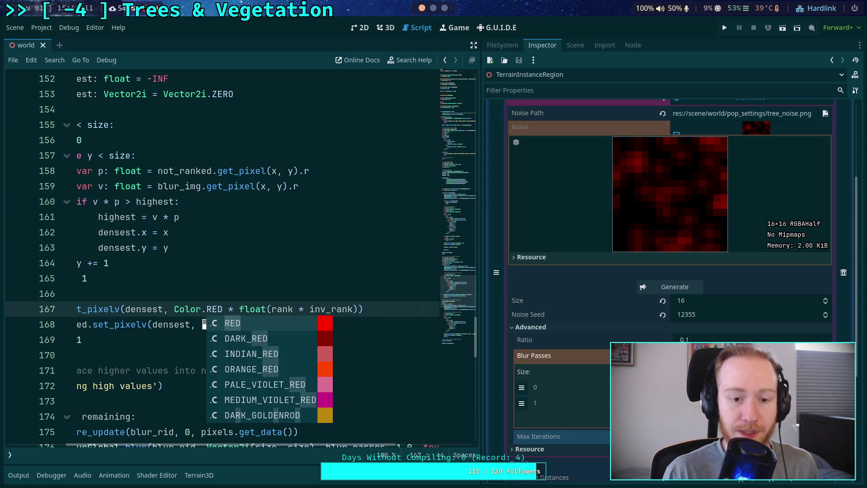
{"action": "key", "text": "Escape"}
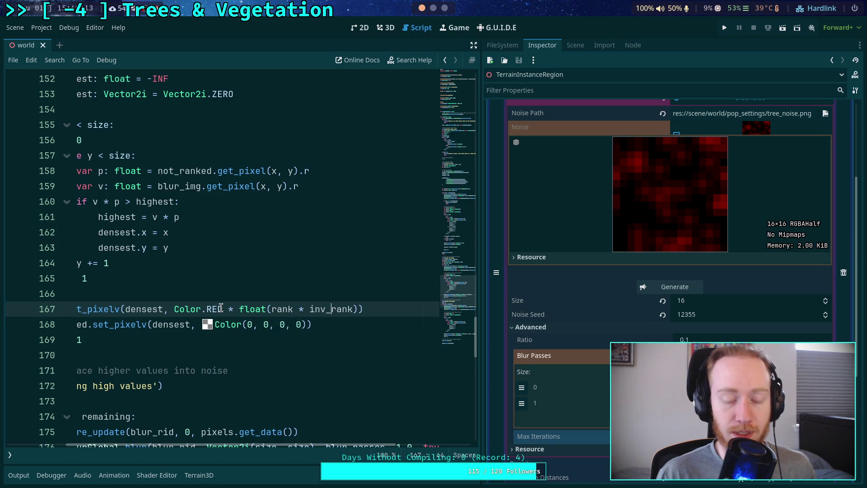
Review the surrounding ranking code and select RED on line 167 again.
{"action": "scroll", "coordinate": [222, 307], "scroll_direction": "up", "scroll_amount": 6}
{"action": "scroll", "coordinate": [226, 300], "scroll_direction": "down", "scroll_amount": 2}
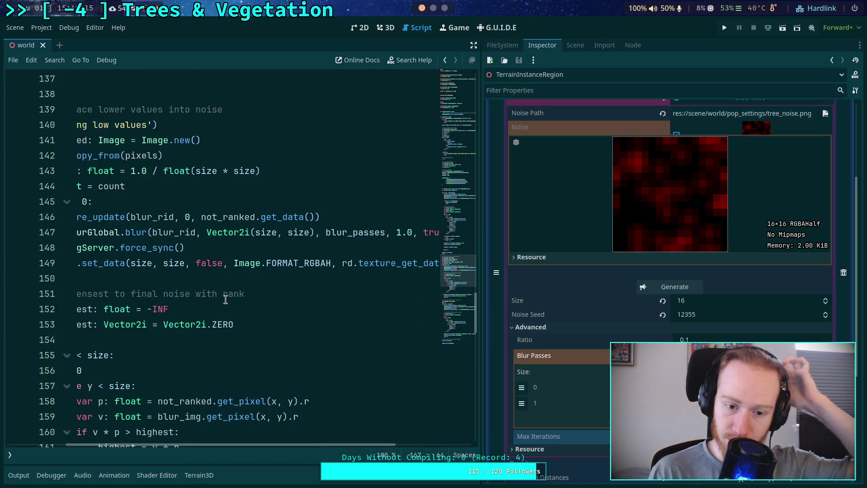
{"action": "scroll", "coordinate": [225, 298], "scroll_direction": "up", "scroll_amount": 8}
{"action": "scroll", "coordinate": [226, 296], "scroll_direction": "down", "scroll_amount": 9}
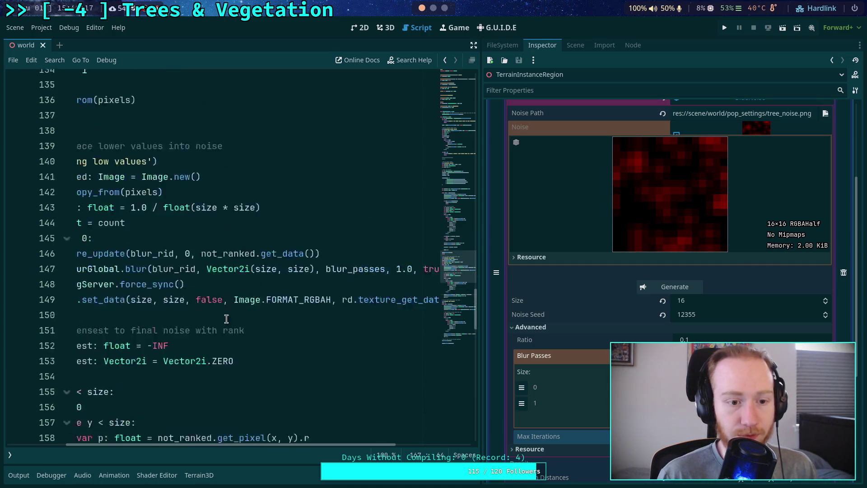
{"action": "scroll", "coordinate": [255, 447], "scroll_direction": "left", "scroll_amount": 3}
{"action": "scroll", "coordinate": [273, 355], "scroll_direction": "down", "scroll_amount": 6}
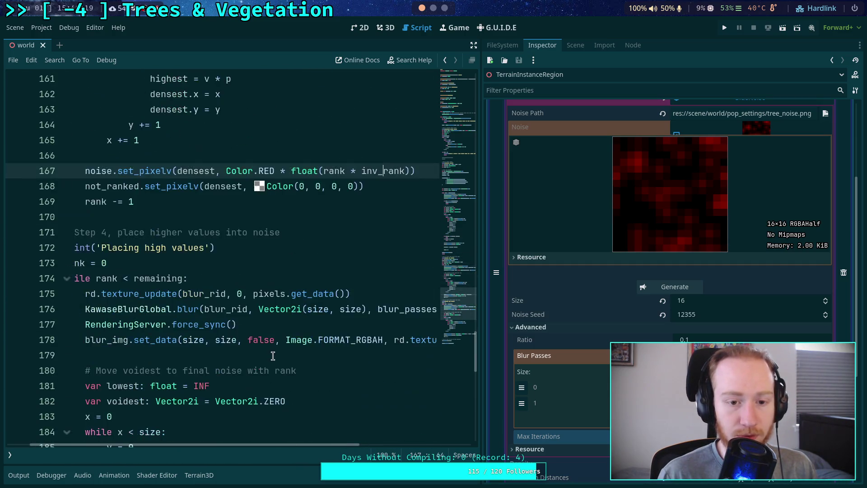
{"action": "scroll", "coordinate": [272, 355], "scroll_direction": "down", "scroll_amount": 2}
{"action": "scroll", "coordinate": [272, 375], "scroll_direction": "up", "scroll_amount": 6}
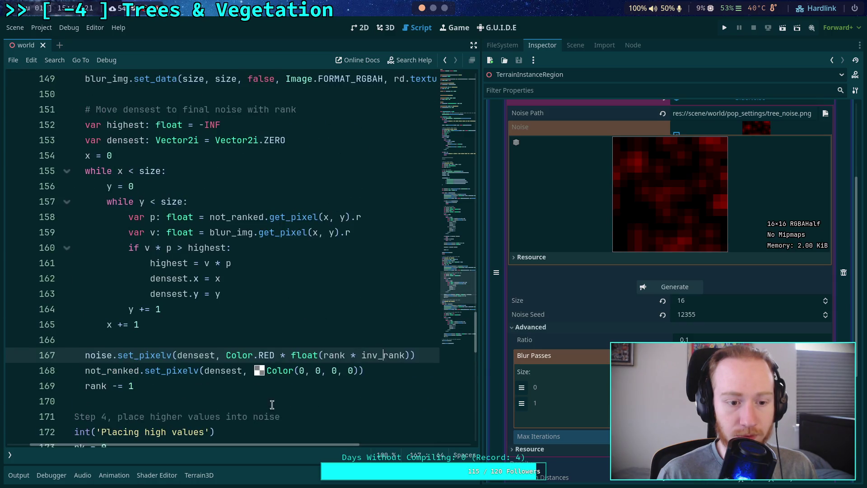
{"action": "scroll", "coordinate": [289, 446], "scroll_direction": "right", "scroll_amount": 3}
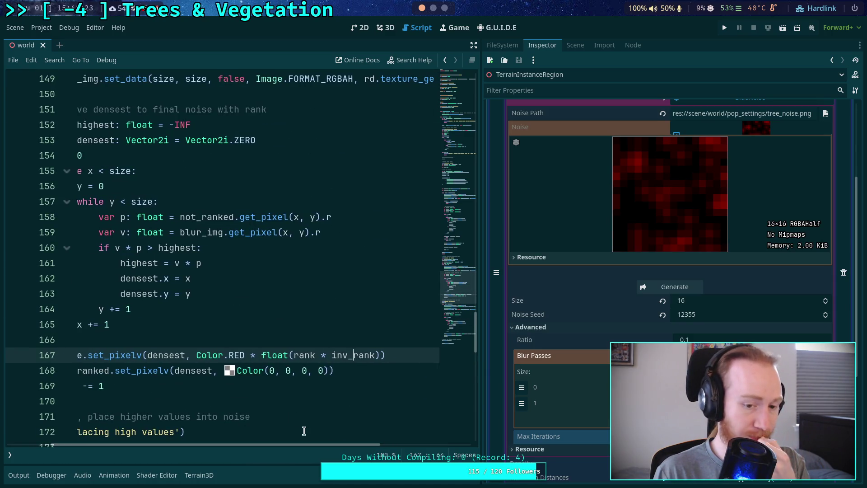
{"action": "double_click", "coordinate": [237, 355]}
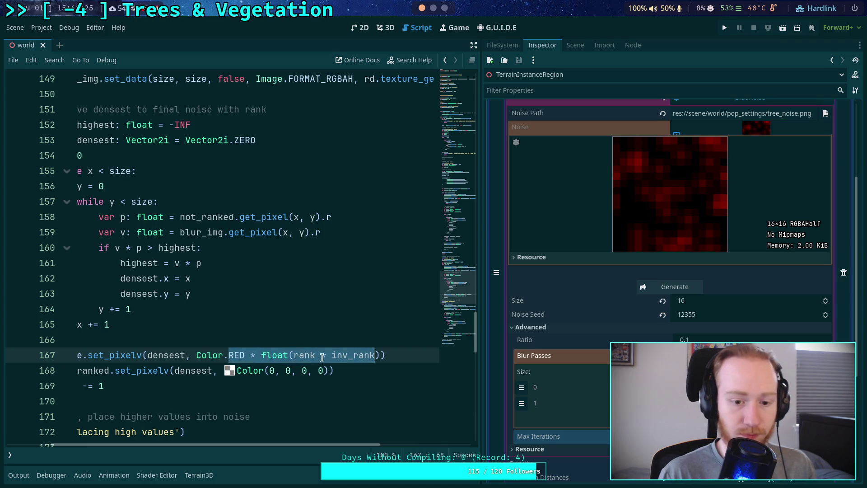
Rewrite line 167's colour as Color(rank * inv_rank, 0, 0, 1).
{"action": "left_click", "coordinate": [261, 354]}
{"action": "left_click_drag", "start_coordinate": [231, 355], "coordinate": [288, 355]}
{"action": "key", "text": "BackSpace"}
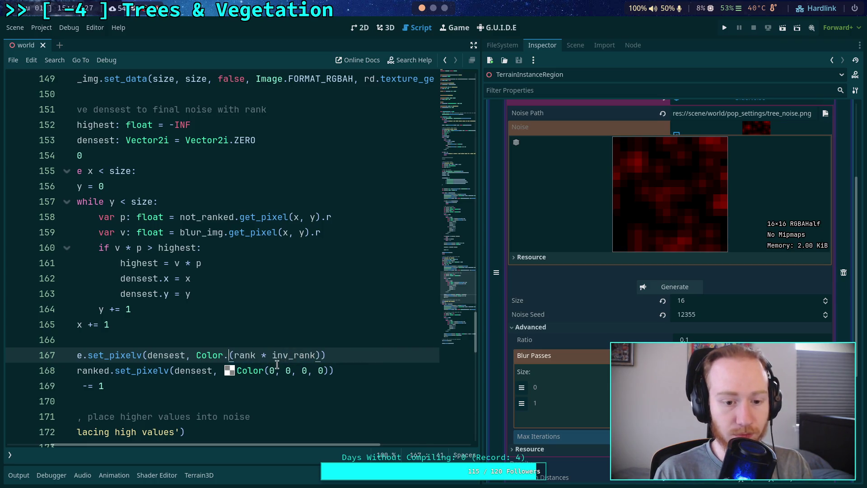
{"action": "left_click", "coordinate": [332, 353]}
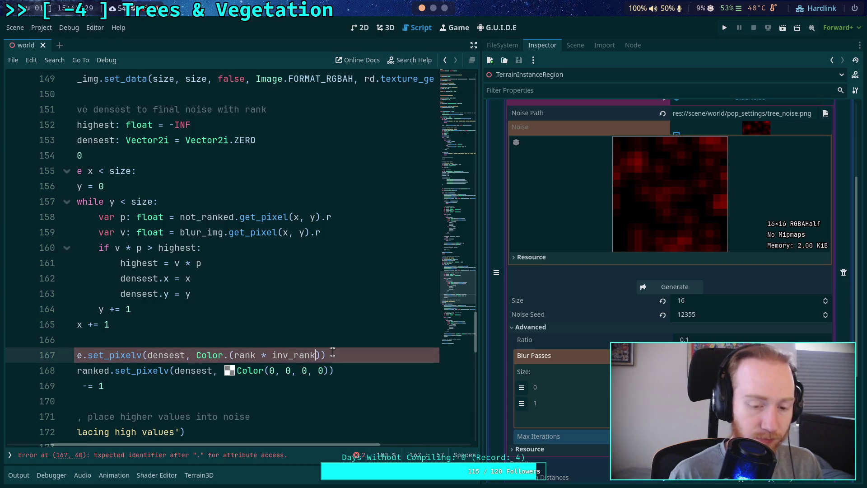
{"action": "left_click", "coordinate": [231, 355]}
{"action": "key", "text": "BackSpace"}
{"action": "left_click", "coordinate": [311, 355]}
{"action": "key", "text": "Delete"}
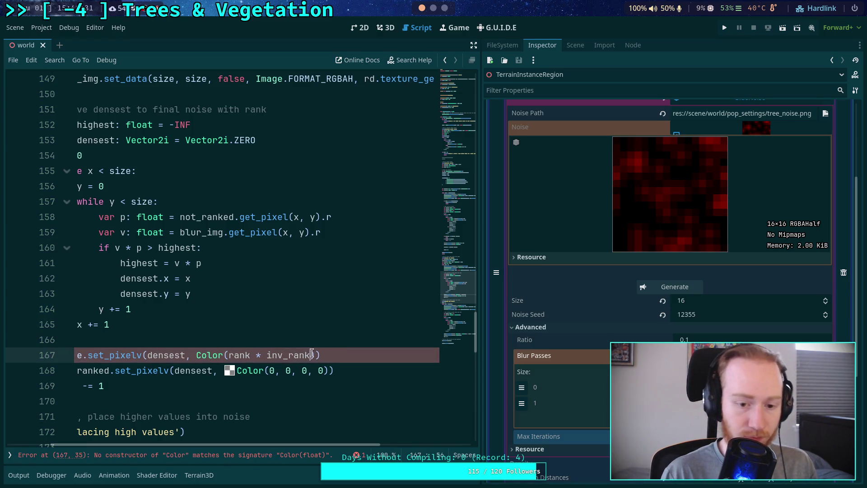
{"action": "type", "text": ", 0,"}
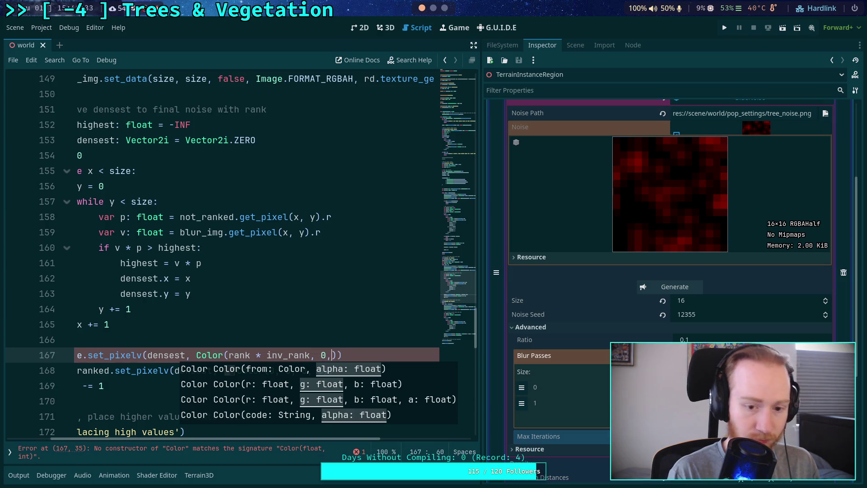
{"action": "type", "text": " 0, 1"}
{"action": "left_click", "coordinate": [297, 320]}
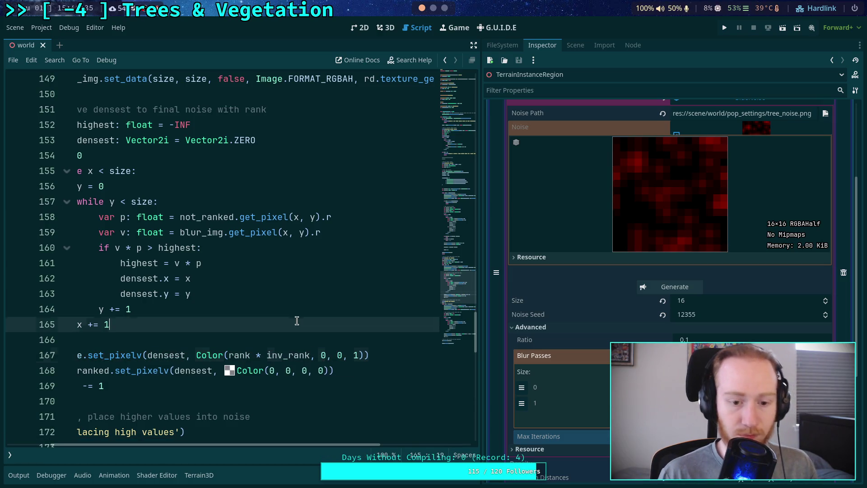
Change the alpha of line 168's not_ranked colour from 0 to 1.
{"action": "left_click_drag", "start_coordinate": [278, 445], "coordinate": [246, 449]}
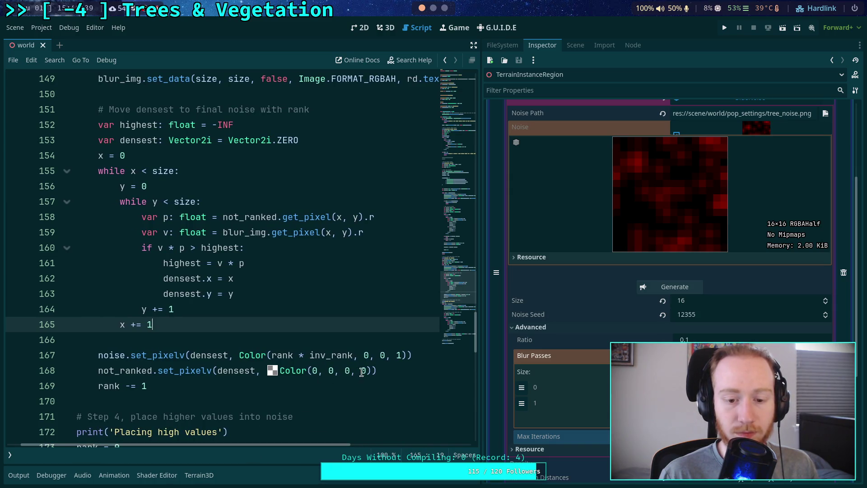
{"action": "left_click", "coordinate": [360, 371]}
{"action": "key", "text": "BackSpace"}
{"action": "type", "text": "1"}
{"action": "left_click", "coordinate": [280, 388]}
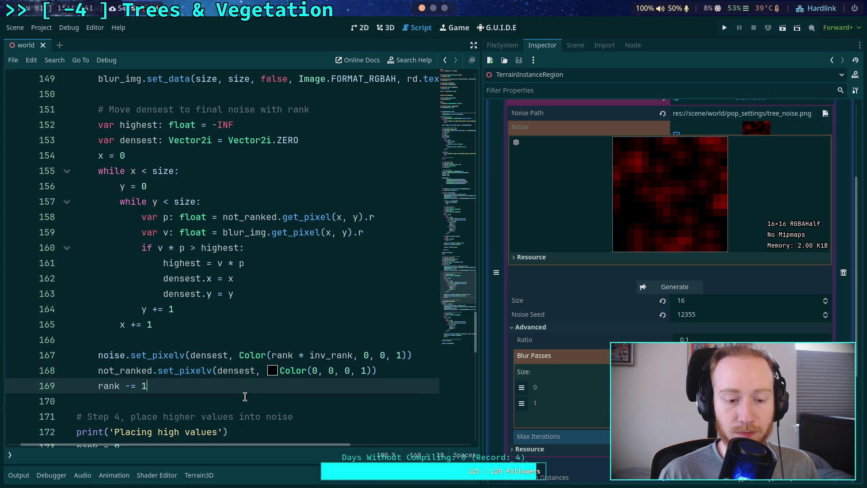
{"action": "scroll", "coordinate": [235, 389], "scroll_direction": "down", "scroll_amount": 2}
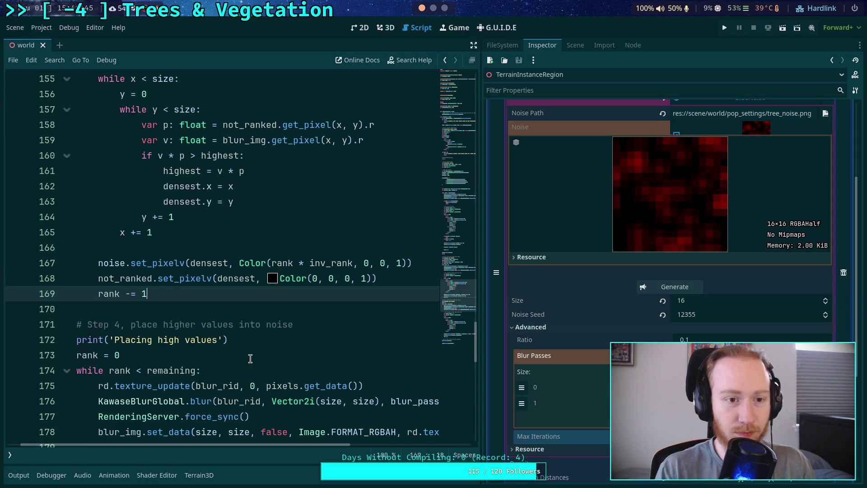
Delete '.WHITE * float' from line 196, leaving Color((rank + count) * inv_rank).
{"action": "scroll", "coordinate": [250, 358], "scroll_direction": "up", "scroll_amount": 4}
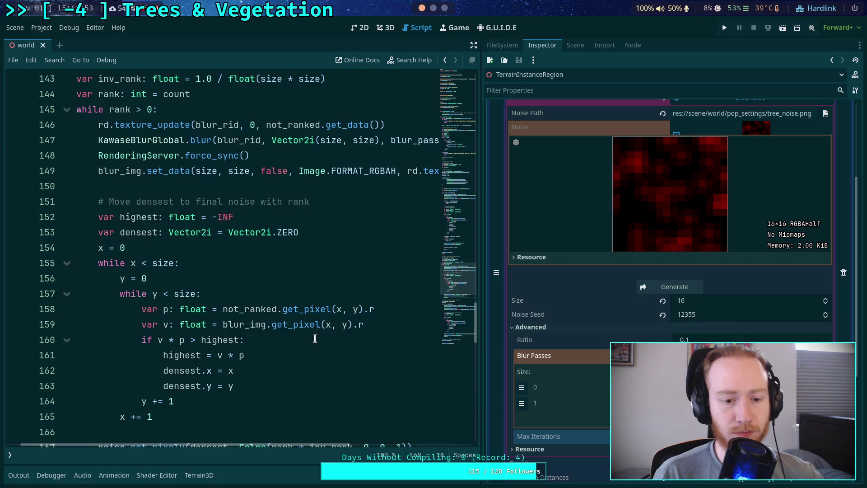
{"action": "scroll", "coordinate": [314, 338], "scroll_direction": "down", "scroll_amount": 3}
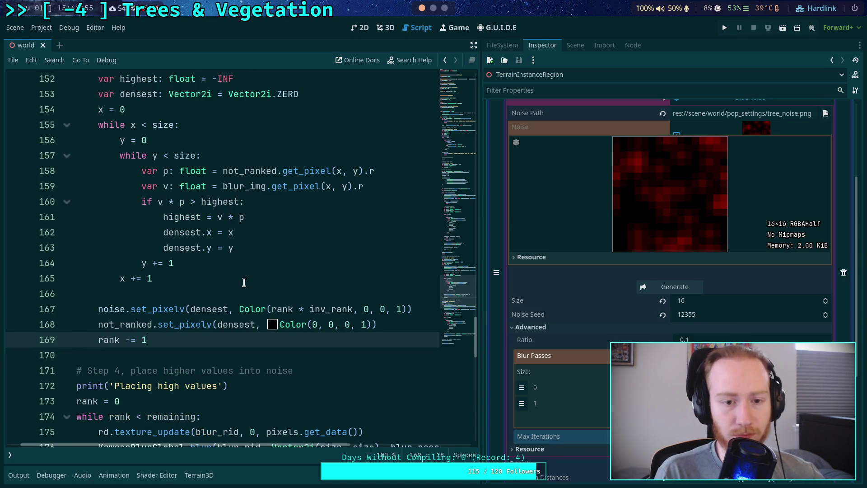
{"action": "scroll", "coordinate": [244, 282], "scroll_direction": "down", "scroll_amount": 5}
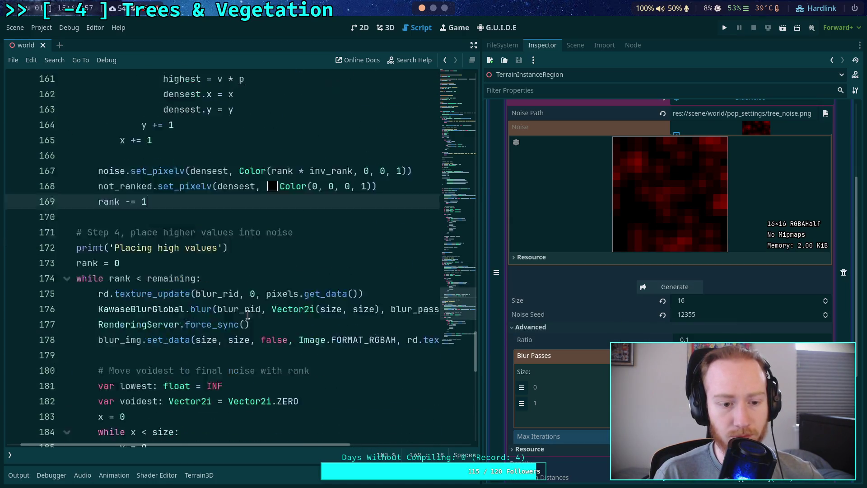
{"action": "mouse_move", "coordinate": [274, 443]}
{"action": "left_mouse_down"}
{"action": "mouse_move", "coordinate": [335, 443]}
{"action": "mouse_move", "coordinate": [272, 441]}
{"action": "left_mouse_up"}
{"action": "scroll", "coordinate": [275, 368], "scroll_direction": "down", "scroll_amount": 2}
{"action": "scroll", "coordinate": [275, 369], "scroll_direction": "down", "scroll_amount": 2}
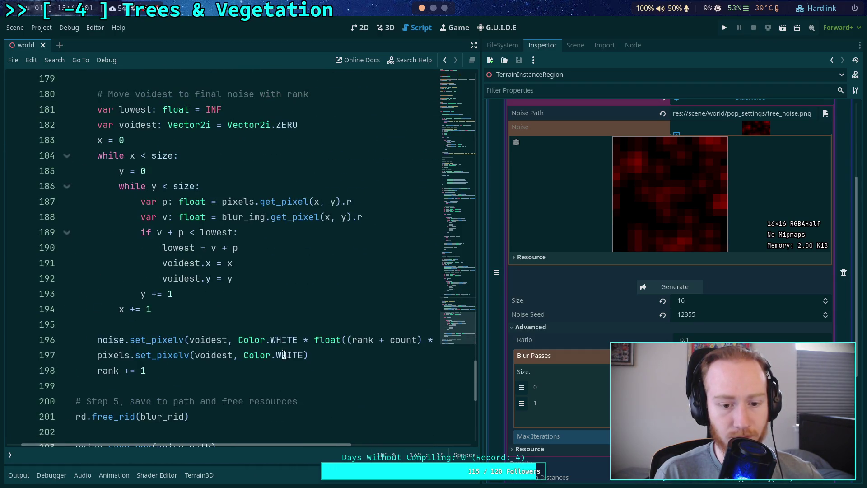
{"action": "left_click_drag", "start_coordinate": [267, 340], "coordinate": [343, 340]}
{"action": "key", "text": "BackSpace"}
Finish line 196 so it writes Color((rank + count) * inv_rank, 0, 0, 1).
{"action": "left_click_drag", "start_coordinate": [271, 339], "coordinate": [345, 339]}
{"action": "left_click", "coordinate": [406, 340]}
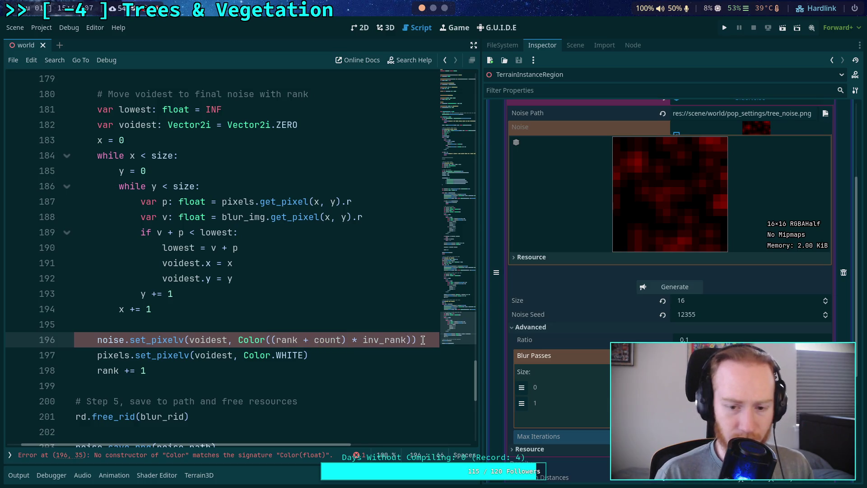
{"action": "type", "text": "'"}
{"action": "key", "text": "BackSpace"}
{"action": "key", "text": "BackSpace"}
{"action": "type", "text": ", "}
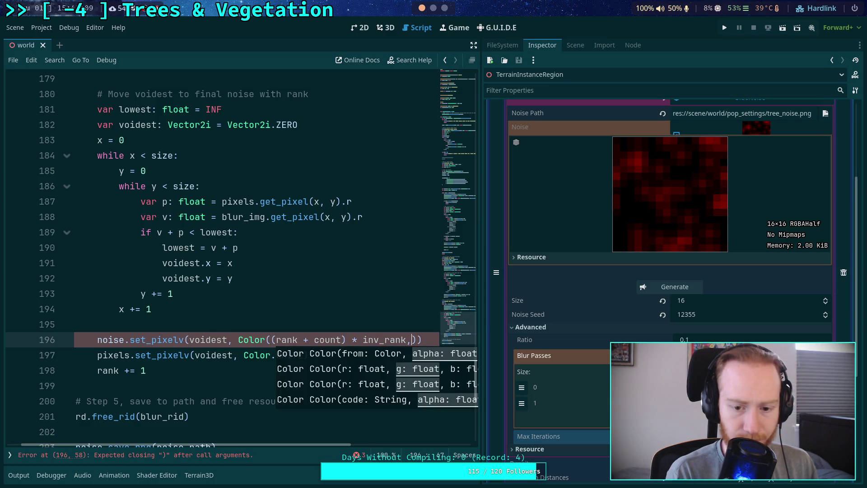
{"action": "type", "text": "0,"}
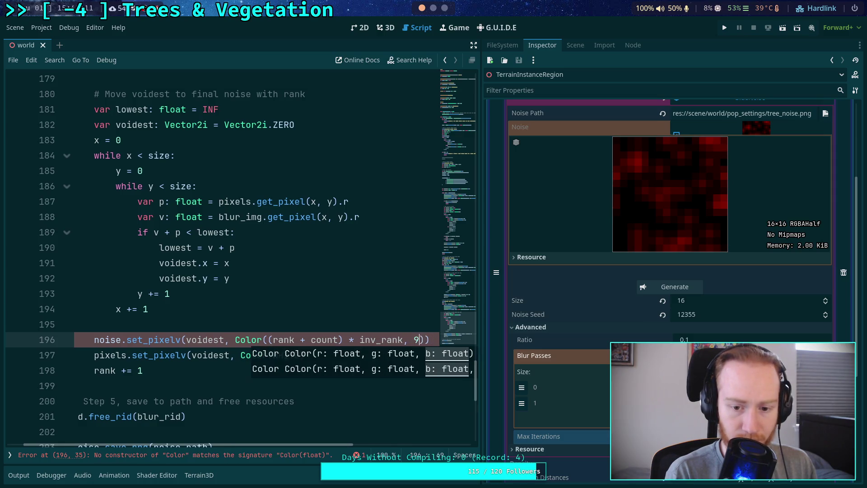
{"action": "type", "text": " 0, 1"}
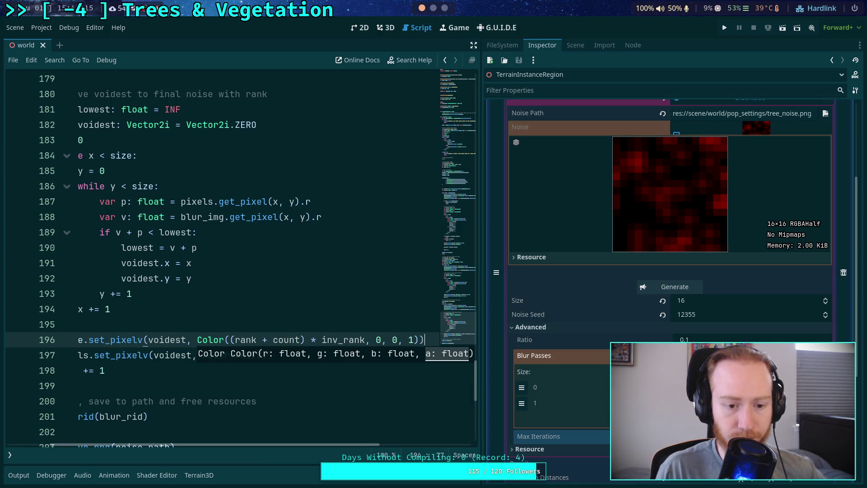
{"action": "left_click", "coordinate": [325, 401]}
Change line 197's Color.WHITE to Color.RED and save the script.
{"action": "double_click", "coordinate": [241, 359]}
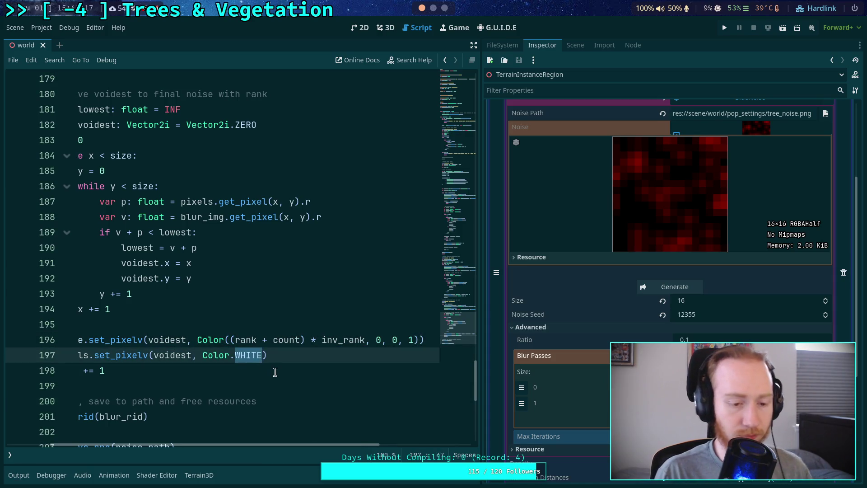
{"action": "type", "text": "RED"}
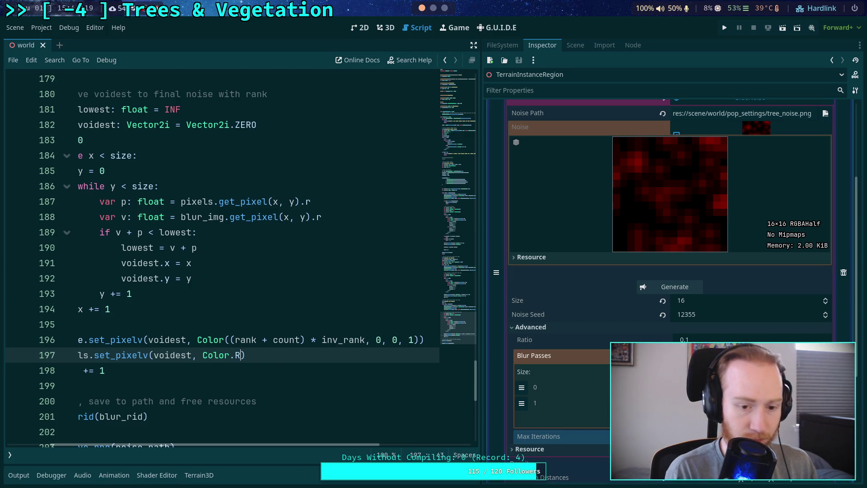
{"action": "key", "text": "ctrl+s"}
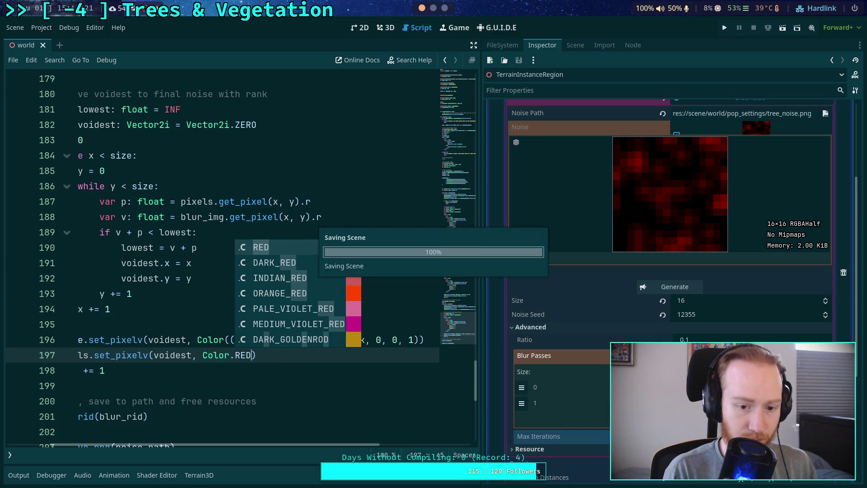
{"action": "left_click", "coordinate": [298, 414]}
Select the set_pixelv call on line 197.
{"action": "left_click_drag", "start_coordinate": [308, 444], "coordinate": [267, 444]}
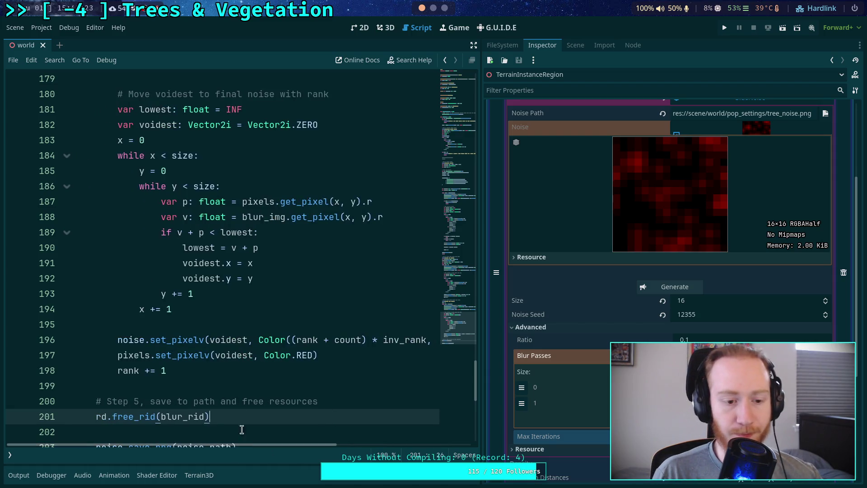
{"action": "left_click", "coordinate": [260, 372]}
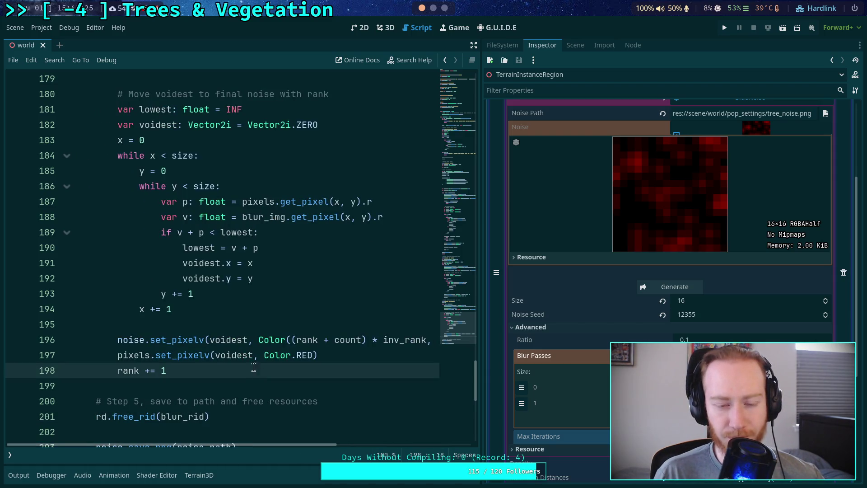
{"action": "left_click", "coordinate": [218, 345]}
{"action": "left_click_drag", "start_coordinate": [145, 355], "coordinate": [334, 360]}
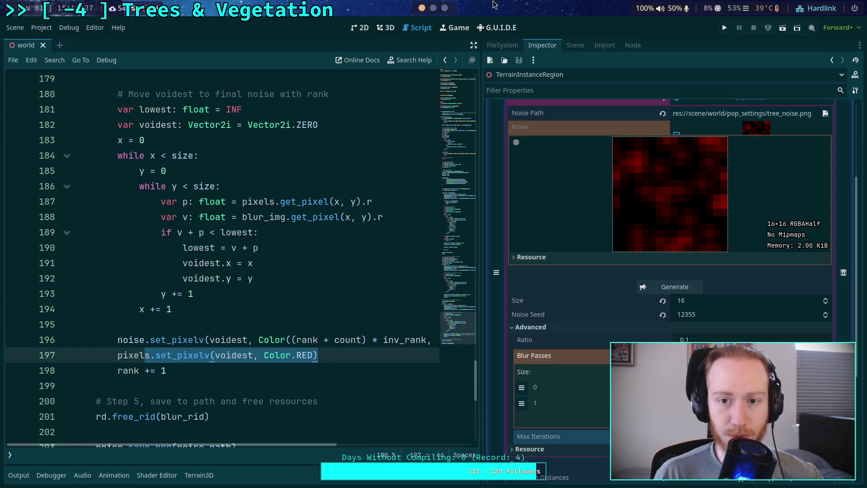
Step the article's Phase 3 fill-up demo to iteration #8, then return to Godot.
{"action": "left_click", "coordinate": [445, 12]}
{"action": "scroll", "coordinate": [498, 310], "scroll_direction": "down", "scroll_amount": 7}
{"action": "scroll", "coordinate": [498, 310], "scroll_direction": "down", "scroll_amount": 8}
{"action": "scroll", "coordinate": [483, 321], "scroll_direction": "up", "scroll_amount": 3}
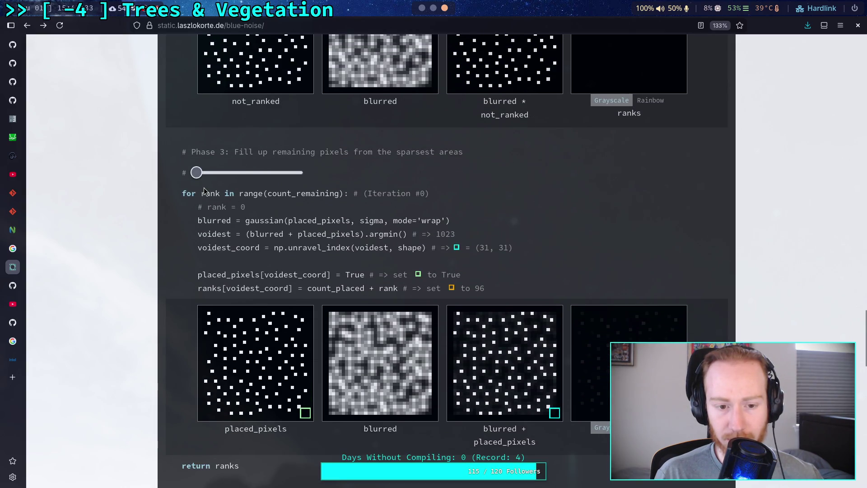
{"action": "left_click_drag", "start_coordinate": [198, 176], "coordinate": [201, 175]}
{"action": "left_click", "coordinate": [422, 8]}
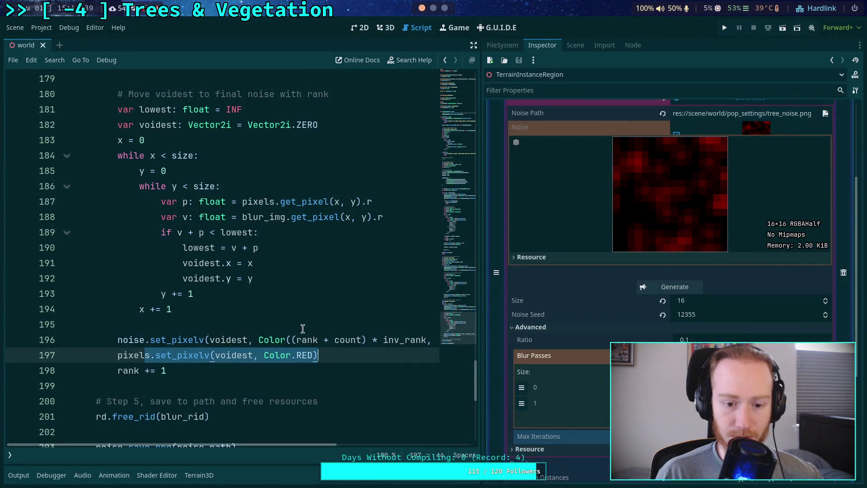
{"action": "double_click", "coordinate": [301, 355]}
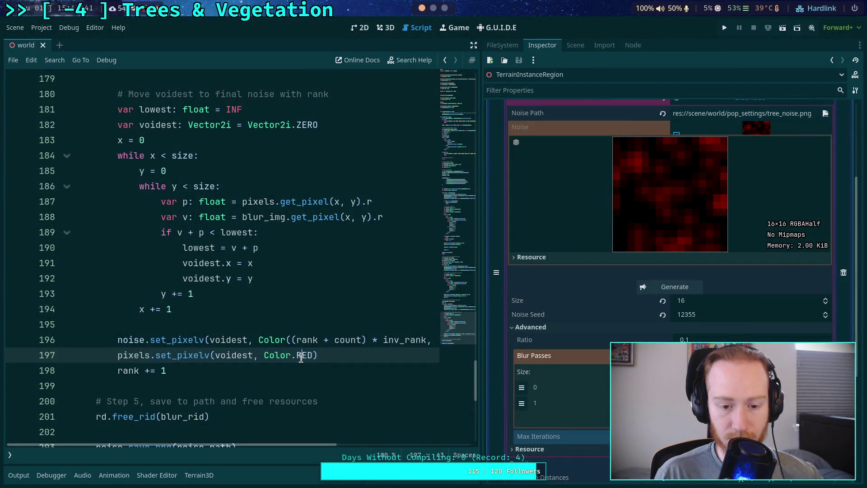
{"action": "scroll", "coordinate": [243, 315], "scroll_direction": "up", "scroll_amount": 2}
{"action": "double_click", "coordinate": [305, 109]}
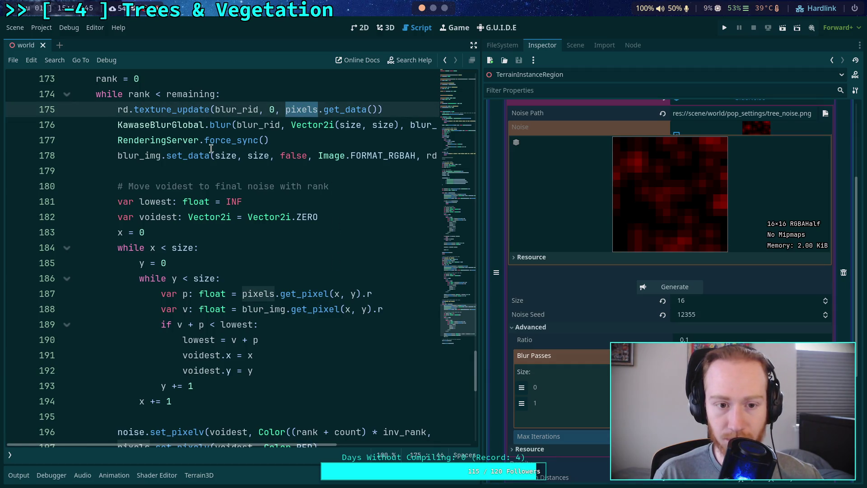
{"action": "mouse_move", "coordinate": [222, 156]}
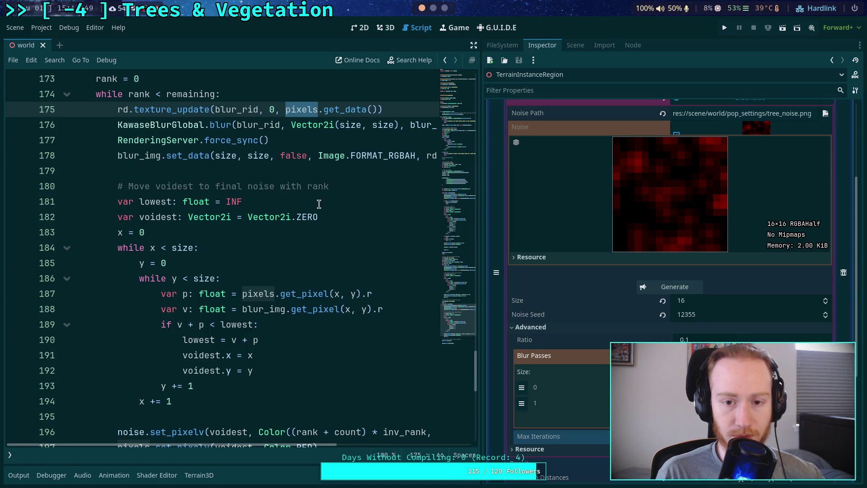
{"action": "scroll", "coordinate": [308, 238], "scroll_direction": "down", "scroll_amount": 1}
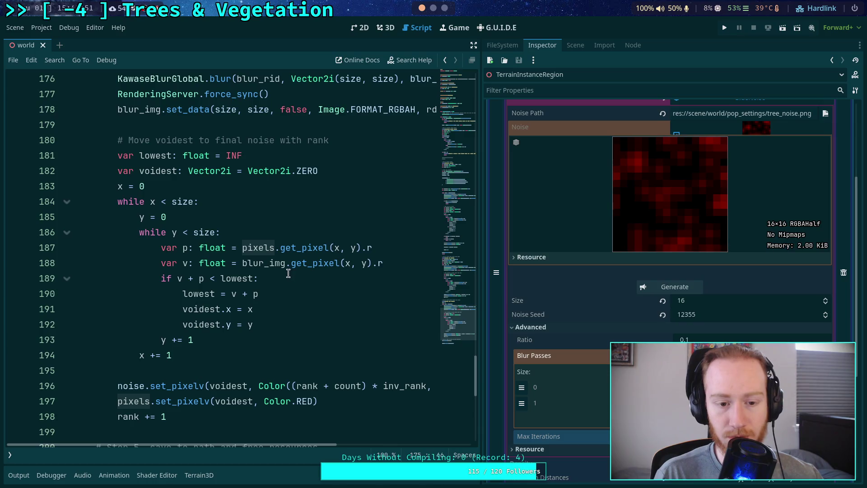
{"action": "left_click", "coordinate": [305, 305]}
{"action": "scroll", "coordinate": [305, 305], "scroll_direction": "down", "scroll_amount": 1}
{"action": "scroll", "coordinate": [306, 305], "scroll_direction": "up", "scroll_amount": 1}
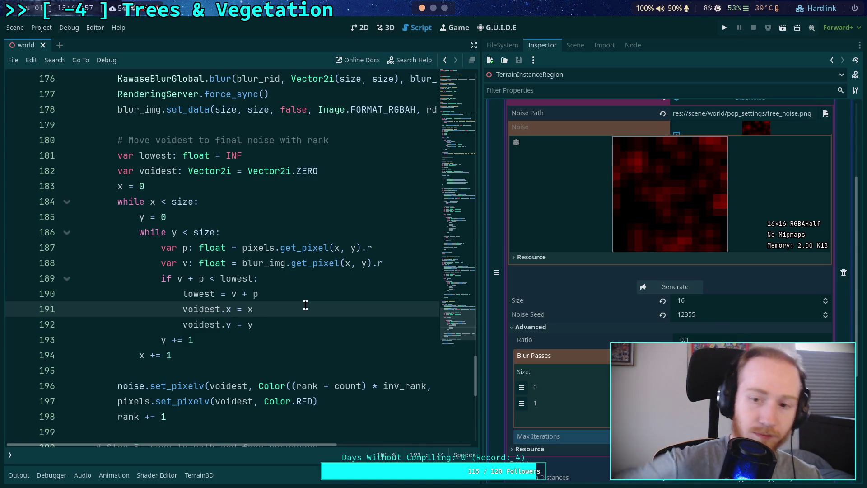
{"action": "left_click", "coordinate": [663, 286]}
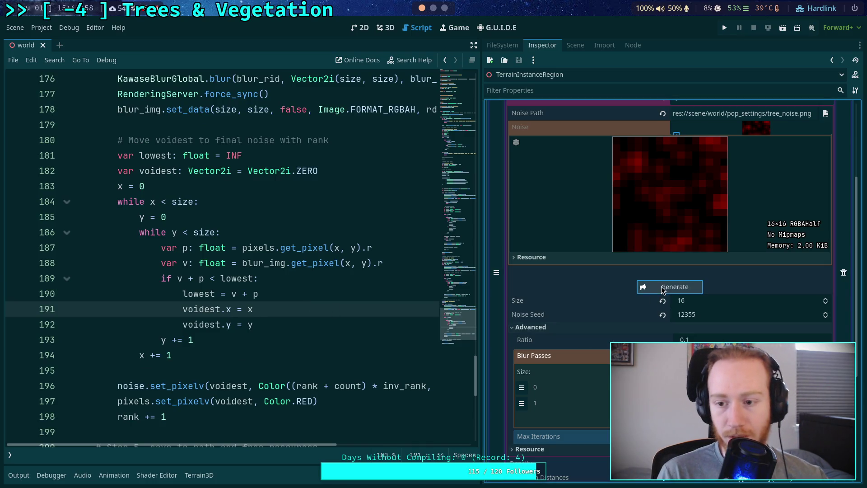
Save the BlueNoise.gd script with Ctrl+S.
{"action": "scroll", "coordinate": [359, 307], "scroll_direction": "up", "scroll_amount": 7}
{"action": "scroll", "coordinate": [359, 307], "scroll_direction": "up", "scroll_amount": 15}
{"action": "left_click", "coordinate": [360, 306]}
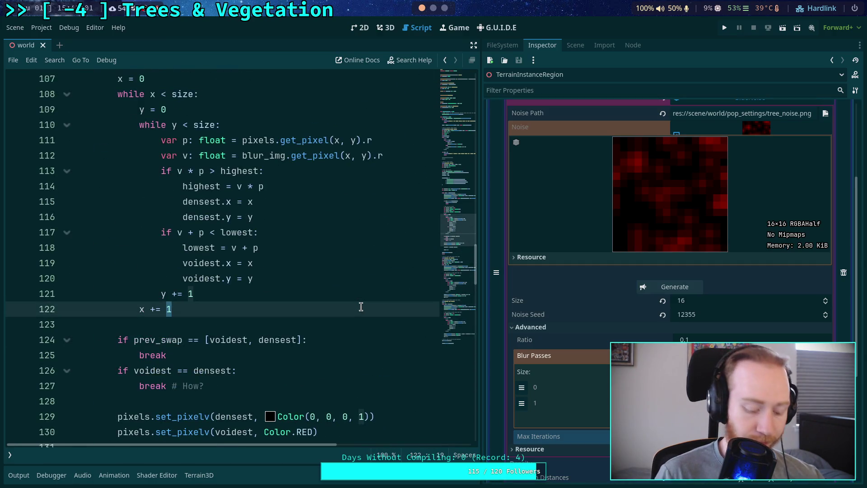
{"action": "key", "text": "ctrl+s"}
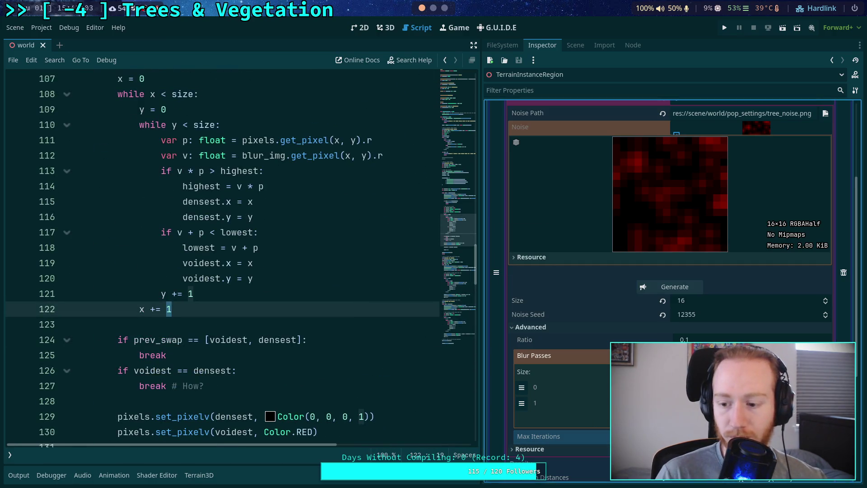
Regenerate the tree noise six times until it previews as a blurry red 16×16 pattern.
{"action": "left_click", "coordinate": [668, 286]}
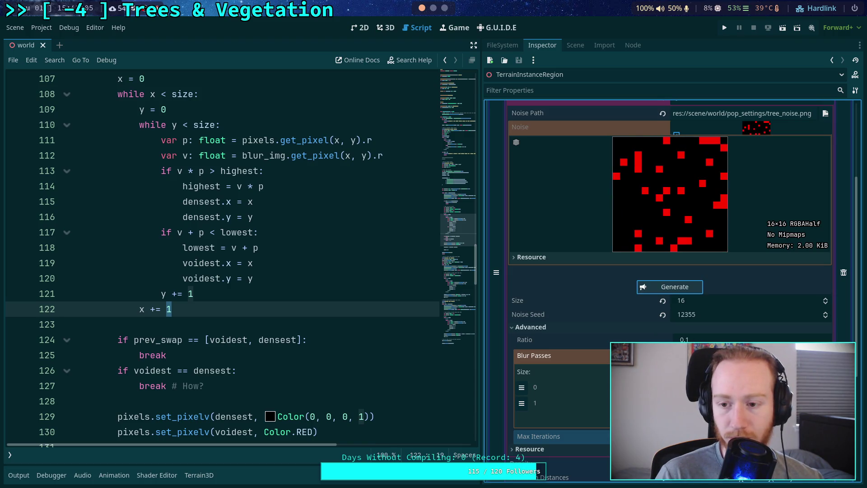
{"action": "left_click", "coordinate": [682, 288]}
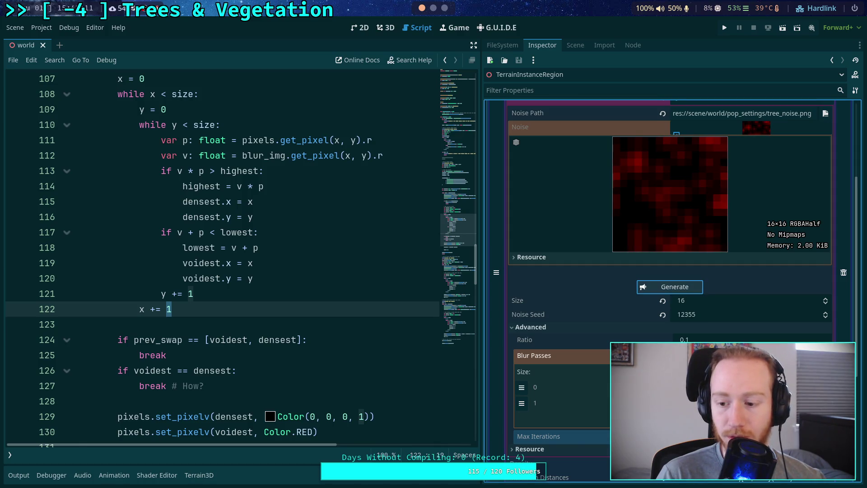
{"action": "left_click", "coordinate": [679, 289]}
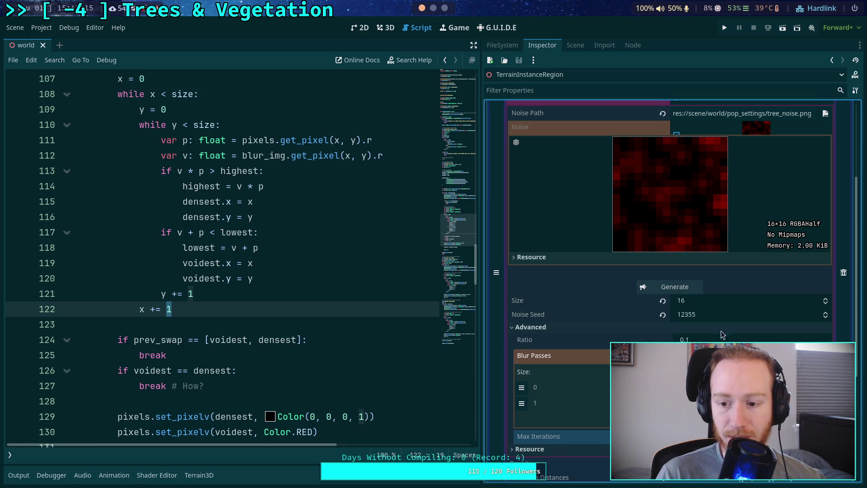
{"action": "left_click", "coordinate": [685, 288]}
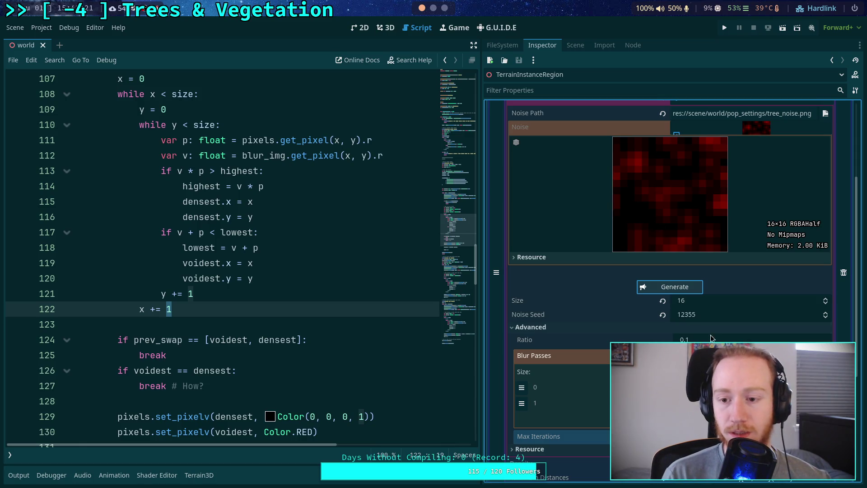
{"action": "left_click", "coordinate": [664, 289]}
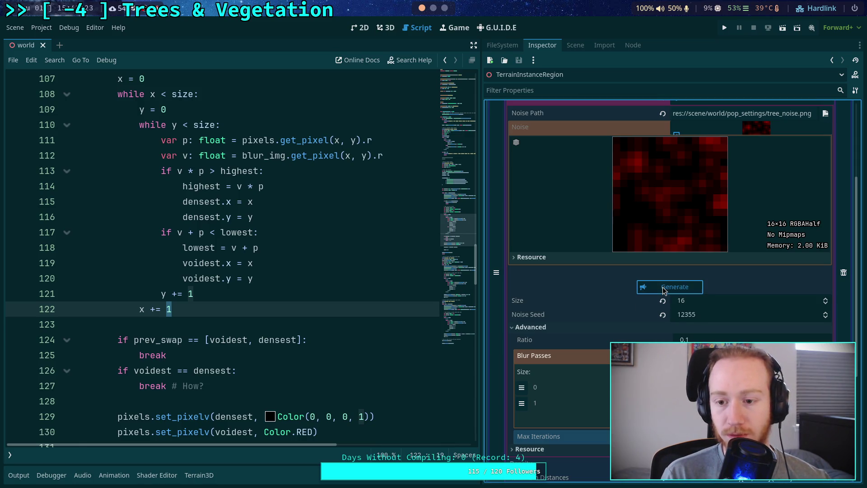
{"action": "left_click", "coordinate": [663, 288]}
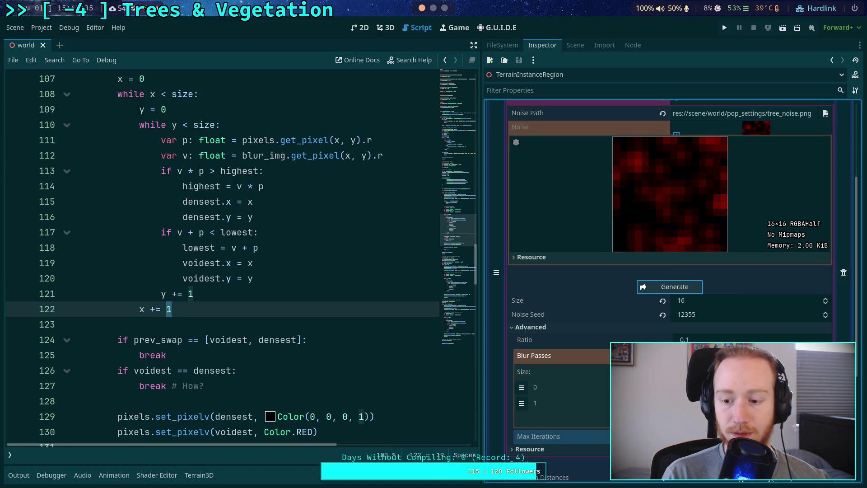
{"action": "left_click", "coordinate": [269, 278]}
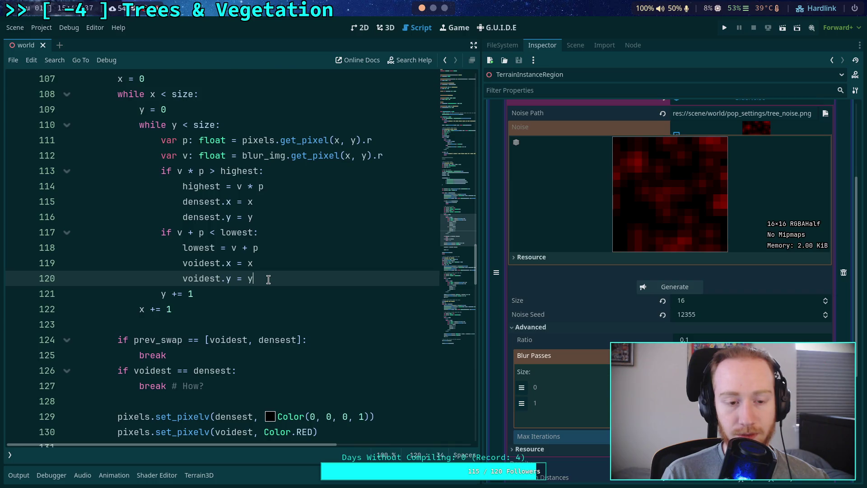
{"action": "scroll", "coordinate": [268, 279], "scroll_direction": "up", "scroll_amount": 1}
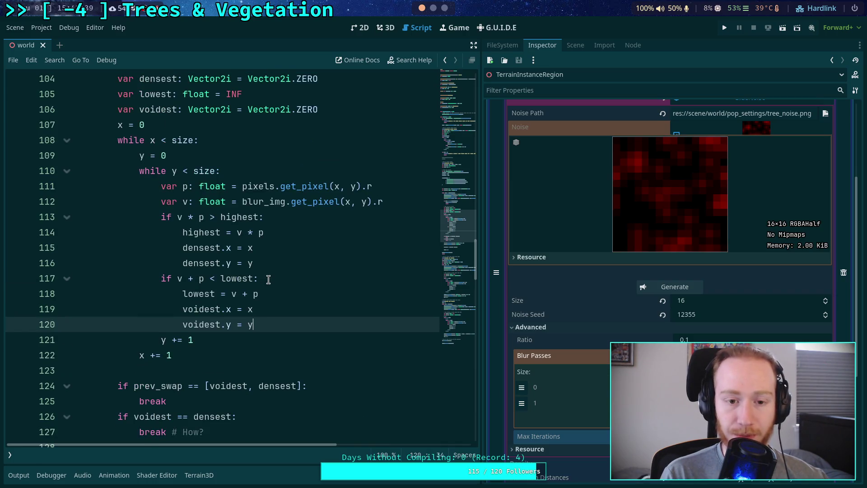
{"action": "scroll", "coordinate": [268, 279], "scroll_direction": "up", "scroll_amount": 1}
{"action": "scroll", "coordinate": [268, 279], "scroll_direction": "up", "scroll_amount": 15}
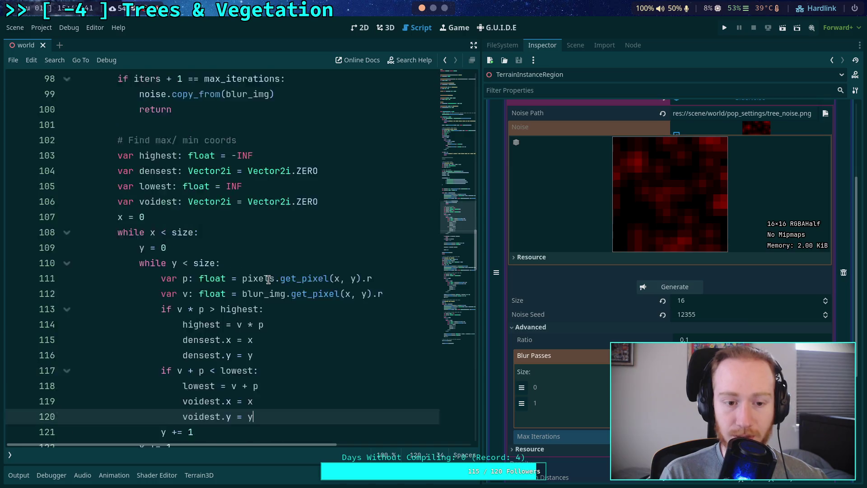
{"action": "scroll", "coordinate": [268, 279], "scroll_direction": "up", "scroll_amount": 4}
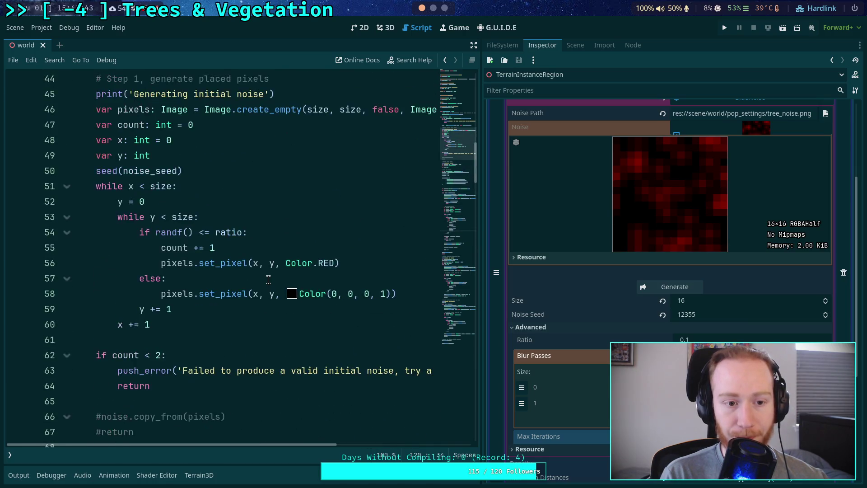
{"action": "scroll", "coordinate": [268, 279], "scroll_direction": "down", "scroll_amount": 7}
{"action": "scroll", "coordinate": [268, 279], "scroll_direction": "down", "scroll_amount": 9}
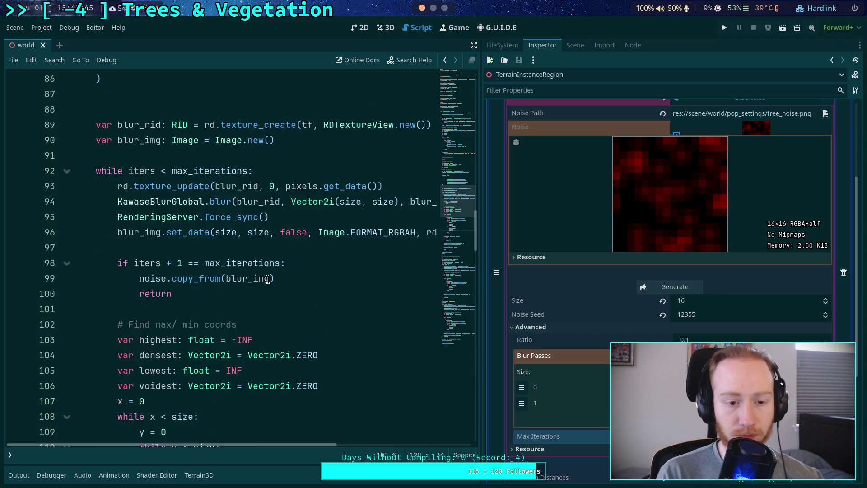
{"action": "scroll", "coordinate": [268, 279], "scroll_direction": "up", "scroll_amount": 1}
{"action": "scroll", "coordinate": [268, 279], "scroll_direction": "down", "scroll_amount": 3}
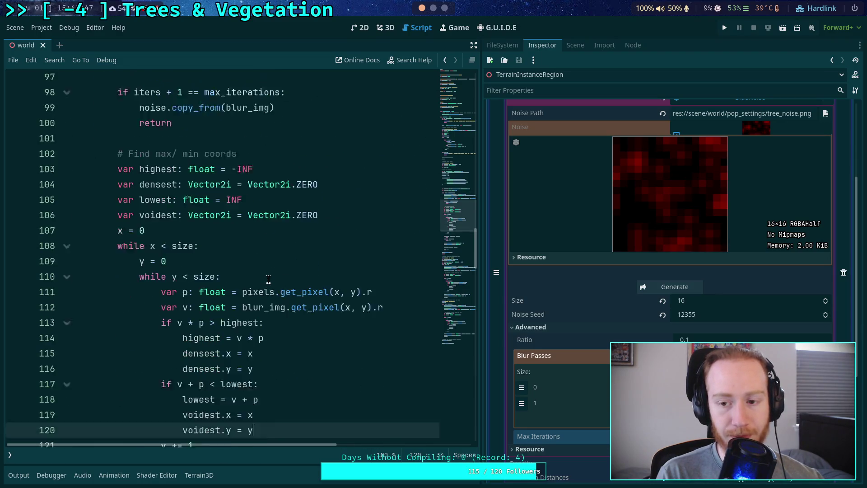
{"action": "scroll", "coordinate": [268, 279], "scroll_direction": "down", "scroll_amount": 2}
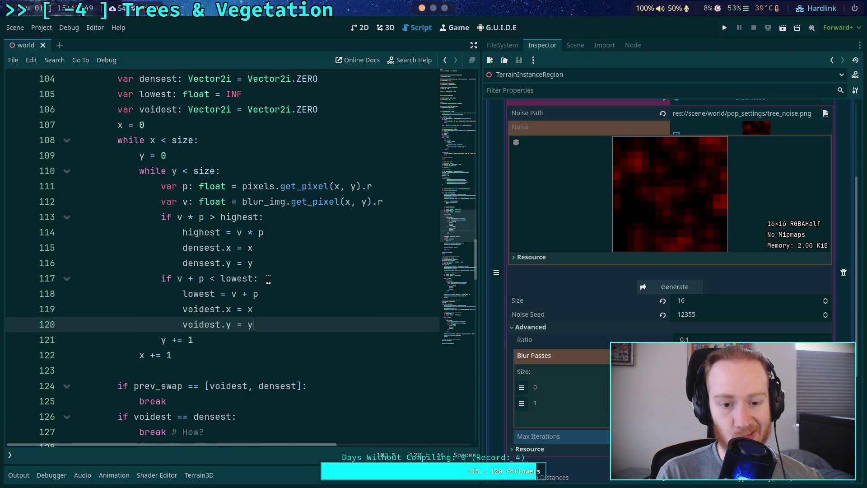
{"action": "scroll", "coordinate": [268, 279], "scroll_direction": "down", "scroll_amount": 2}
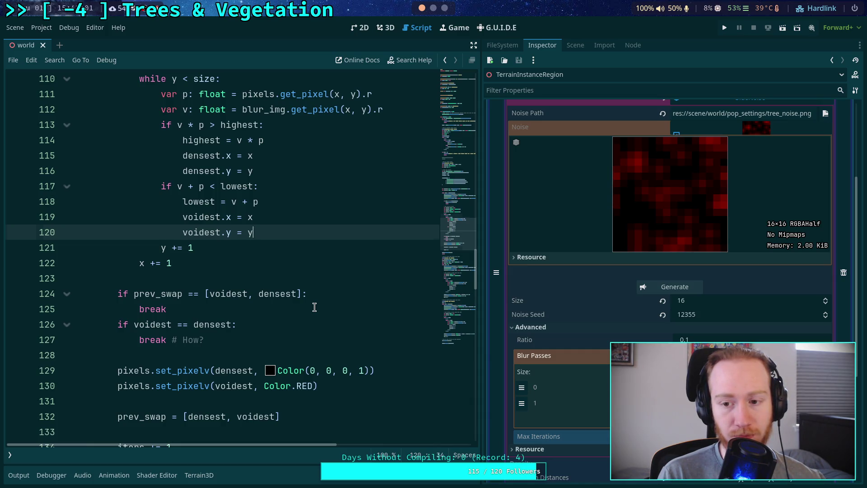
{"action": "scroll", "coordinate": [314, 307], "scroll_direction": "up", "scroll_amount": 3}
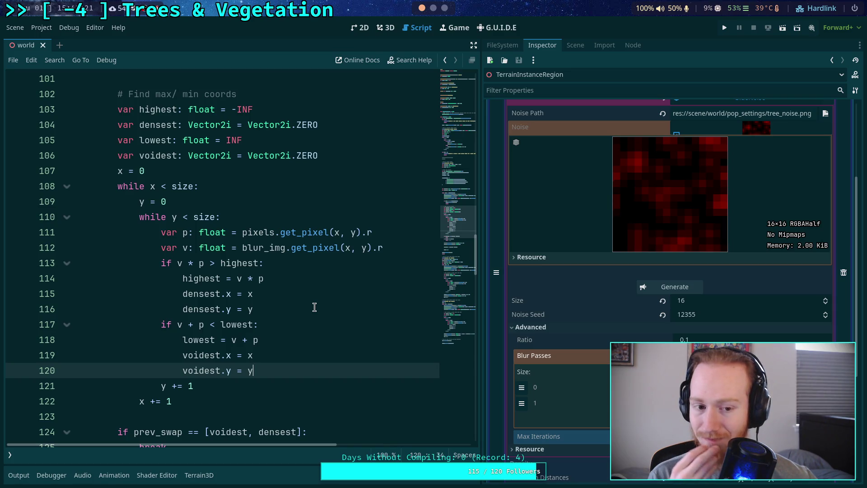
{"action": "key", "text": "super+3"}
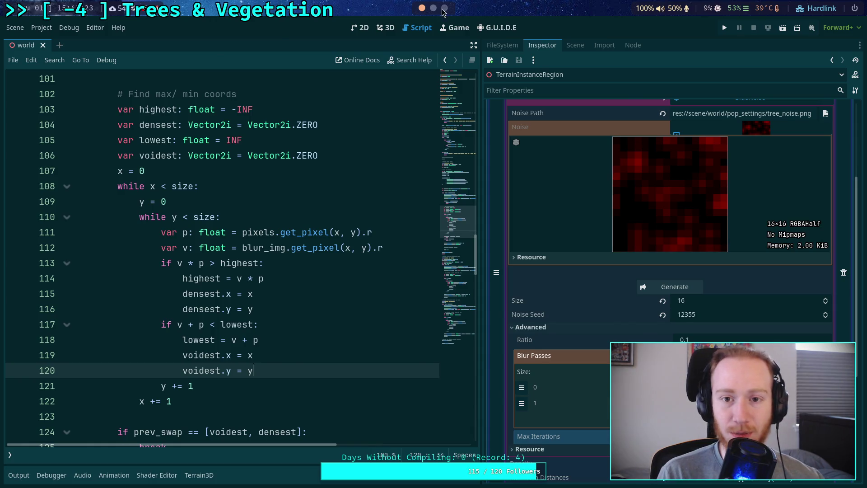
Scroll the blue-noise article to the Phase 1 while True loop and its images, then return to Godot.
{"action": "scroll", "coordinate": [451, 264], "scroll_direction": "up", "scroll_amount": 6}
{"action": "scroll", "coordinate": [434, 267], "scroll_direction": "up", "scroll_amount": 5}
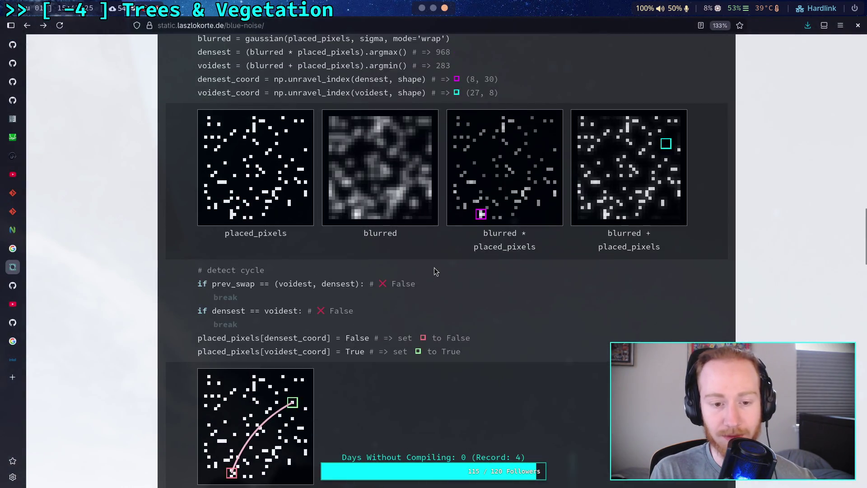
{"action": "scroll", "coordinate": [435, 267], "scroll_direction": "up", "scroll_amount": 3}
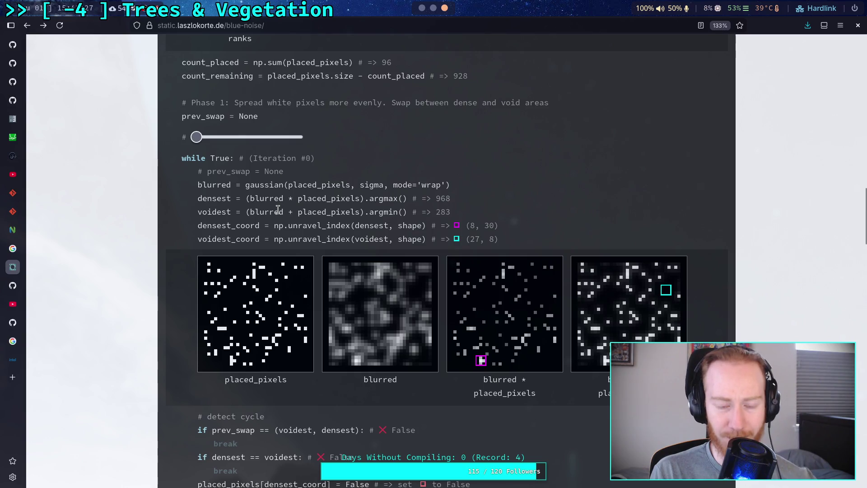
{"action": "scroll", "coordinate": [305, 199], "scroll_direction": "down", "scroll_amount": 2}
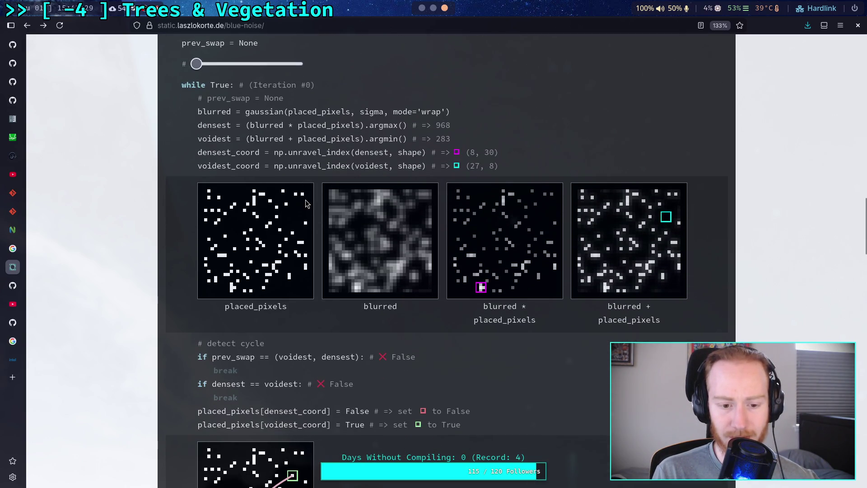
{"action": "scroll", "coordinate": [305, 203], "scroll_direction": "up", "scroll_amount": 5}
{"action": "scroll", "coordinate": [300, 199], "scroll_direction": "down", "scroll_amount": 3}
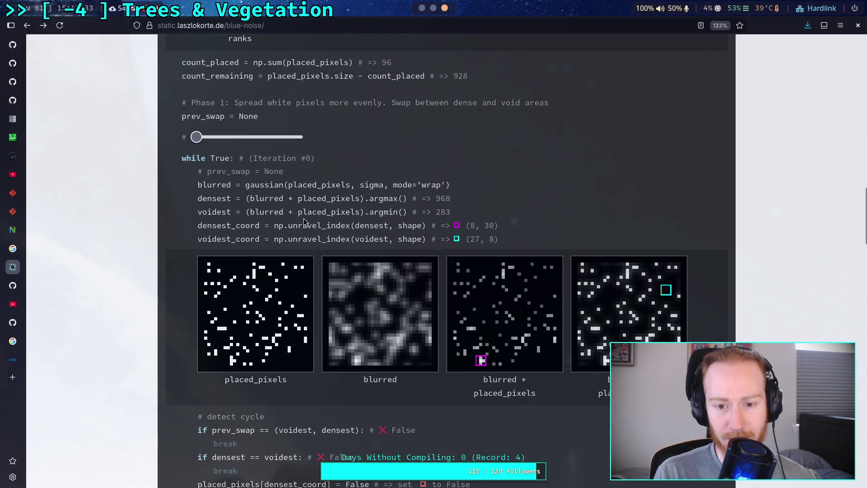
{"action": "scroll", "coordinate": [313, 237], "scroll_direction": "down", "scroll_amount": 3}
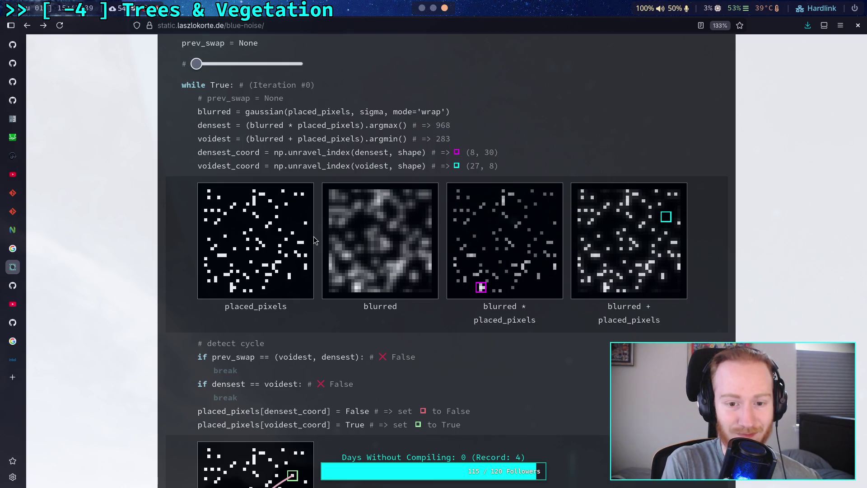
{"action": "key", "text": "alt+Tab"}
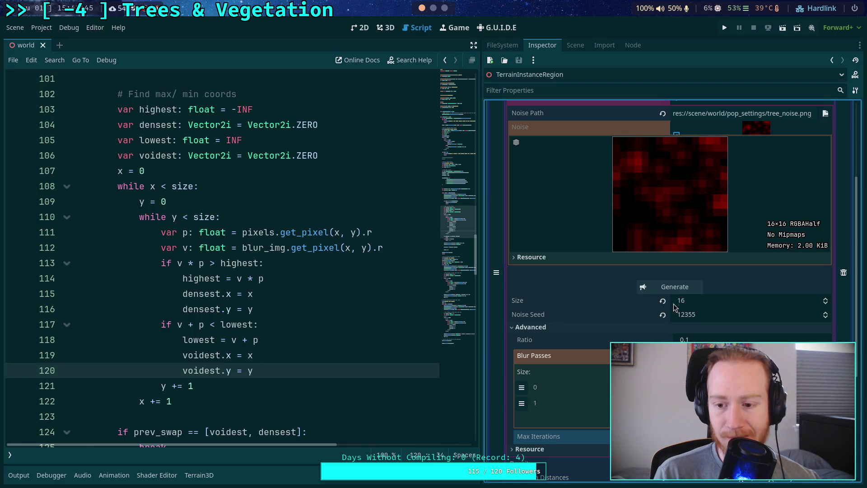
Regenerate the tree noise three times; it shows a 16×16 RGBAHalf red-and-black pattern.
{"action": "left_click", "coordinate": [683, 291]}
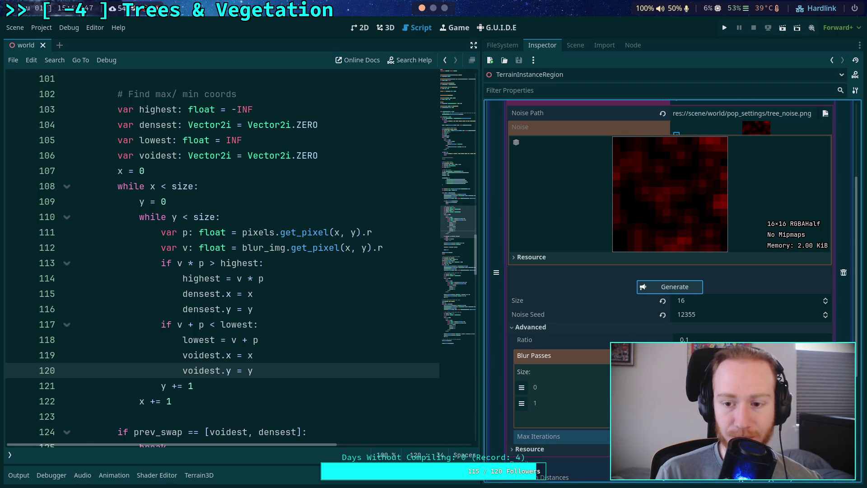
{"action": "left_click", "coordinate": [672, 282]}
{"action": "left_click", "coordinate": [673, 289]}
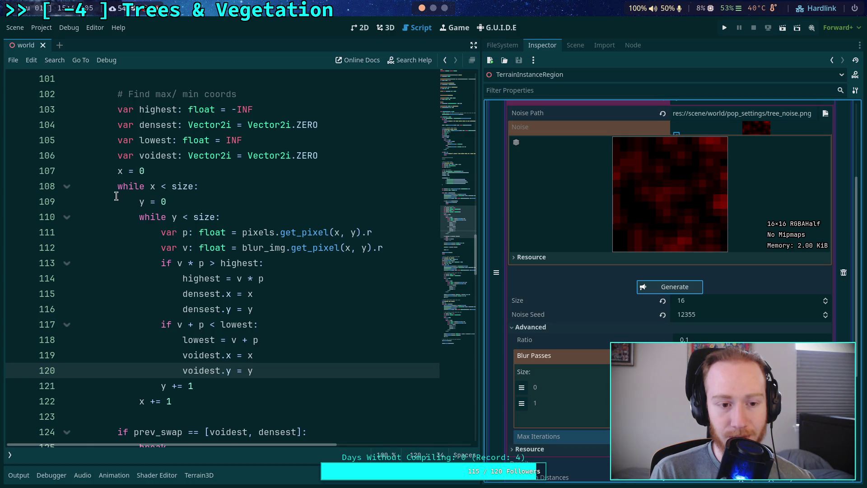
Rewrite the first search loop's headers (lines 107–109) to iterate y outer and x inner.
{"action": "double_click", "coordinate": [154, 187]}
{"action": "type", "text": "y"}
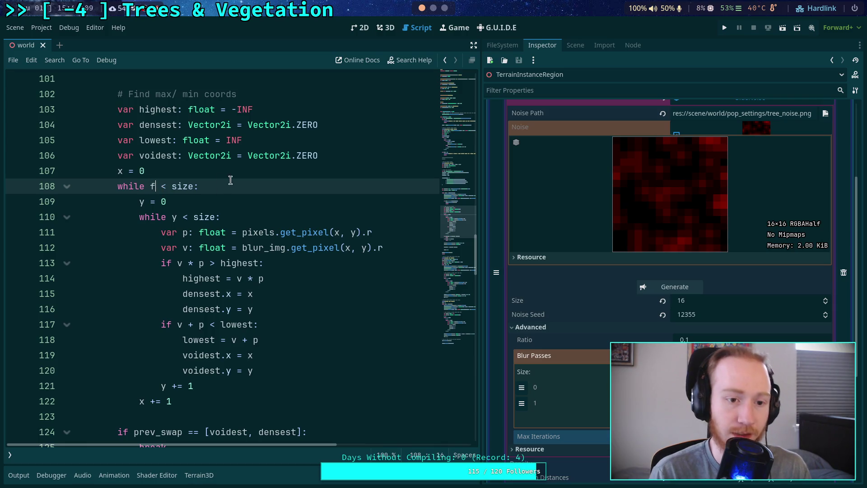
{"action": "double_click", "coordinate": [120, 170]}
{"action": "type", "text": "y"}
{"action": "double_click", "coordinate": [143, 202]}
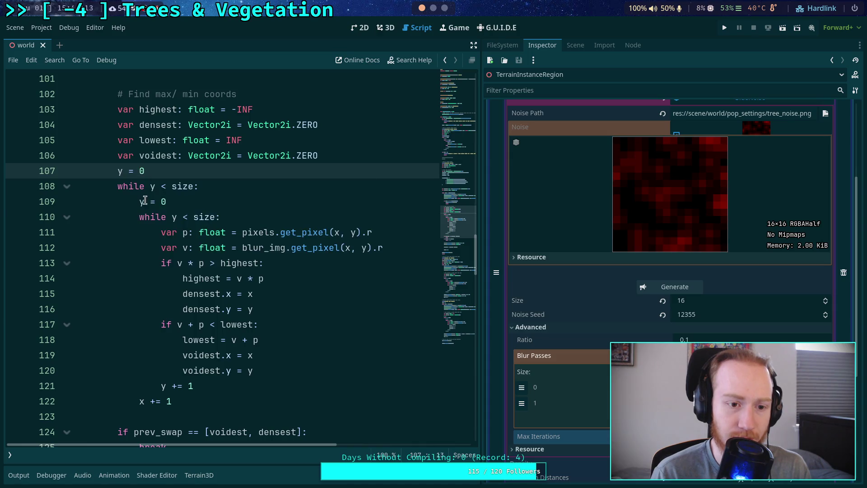
{"action": "type", "text": "yj"}
{"action": "key", "text": "BackSpace"}
{"action": "double_click", "coordinate": [142, 202]}
{"action": "type", "text": "j"}
{"action": "double_click", "coordinate": [141, 202]}
{"action": "type", "text": "k"}
{"action": "double_click", "coordinate": [143, 202]}
{"action": "type", "text": "x"}
{"action": "key", "text": "Escape"}
{"action": "double_click", "coordinate": [175, 217]}
{"action": "type", "text": "x"}
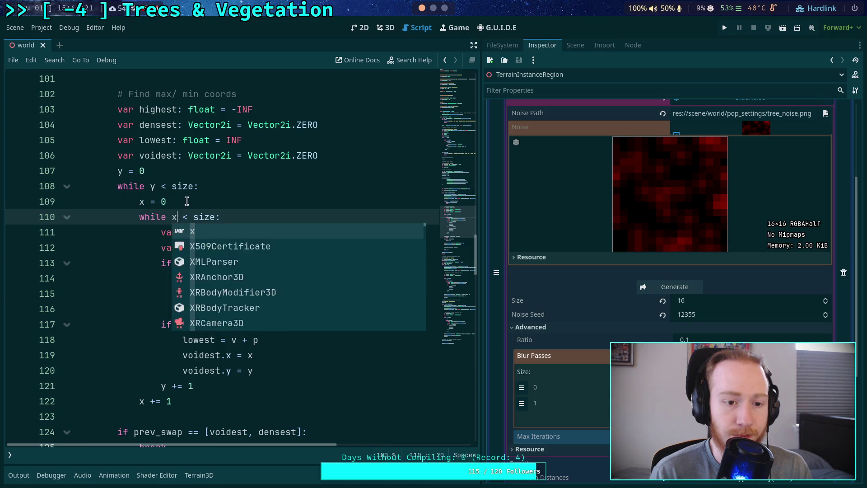
{"action": "left_click", "coordinate": [185, 201]}
Swap the first loop's increments so x steps in the inner loop and y in the outer.
{"action": "double_click", "coordinate": [162, 386]}
{"action": "type", "text": "x"}
{"action": "double_click", "coordinate": [142, 400]}
{"action": "type", "text": "y"}
{"action": "left_click", "coordinate": [155, 247]}
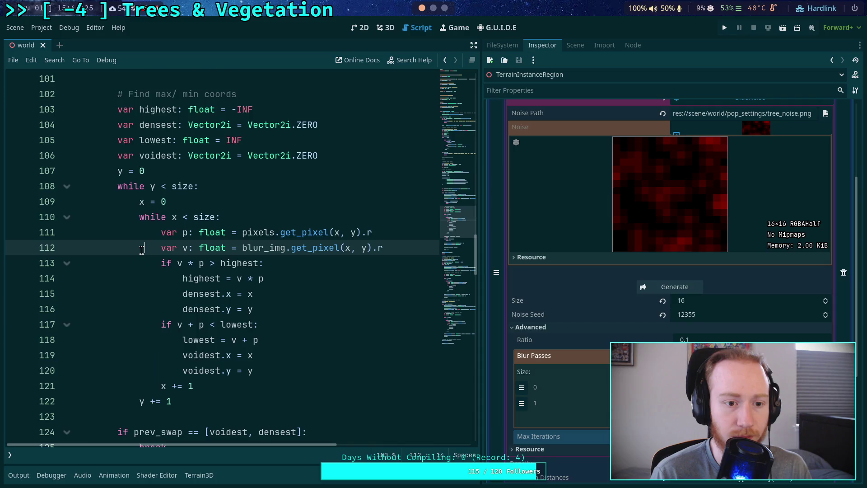
{"action": "scroll", "coordinate": [155, 247], "scroll_direction": "up", "scroll_amount": 4}
{"action": "scroll", "coordinate": [204, 305], "scroll_direction": "up", "scroll_amount": 16}
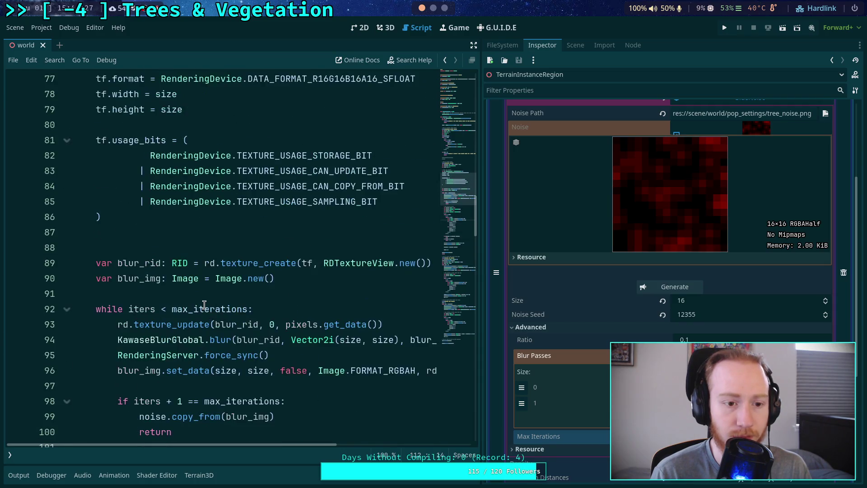
{"action": "mouse_move", "coordinate": [201, 282]}
{"action": "left_mouse_down"}
{"action": "mouse_move", "coordinate": [215, 294]}
{"action": "mouse_move", "coordinate": [171, 357]}
{"action": "left_mouse_up"}
{"action": "scroll", "coordinate": [210, 270], "scroll_direction": "down", "scroll_amount": 13}
{"action": "scroll", "coordinate": [211, 270], "scroll_direction": "down", "scroll_amount": 18}
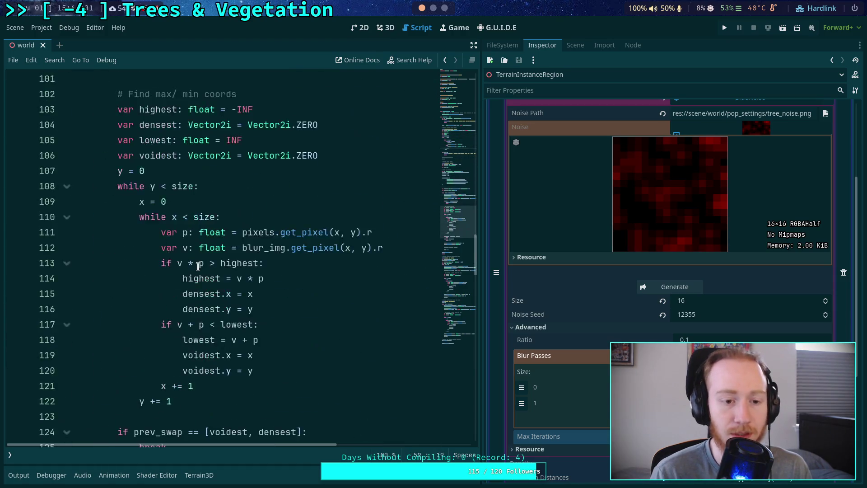
{"action": "scroll", "coordinate": [177, 277], "scroll_direction": "down", "scroll_amount": 2}
In the ranking loop, reset and test y outside and reset x inside (lines 154–156).
{"action": "double_click", "coordinate": [120, 247]}
{"action": "type", "text": "y"}
{"action": "left_click", "coordinate": [150, 261]}
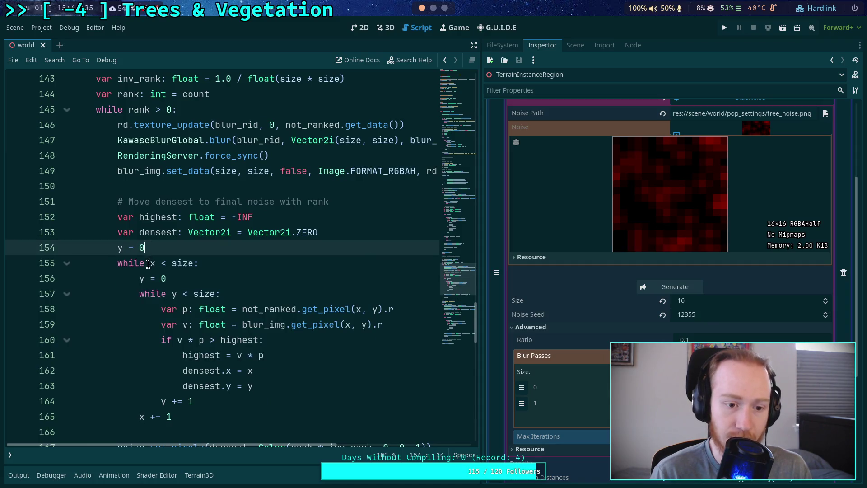
{"action": "double_click", "coordinate": [152, 262]}
{"action": "type", "text": "y"}
{"action": "double_click", "coordinate": [142, 277]}
{"action": "type", "text": "x"}
{"action": "left_click", "coordinate": [173, 275]}
Make line 157's inner while test x and line 165's outer increment step y.
{"action": "double_click", "coordinate": [173, 294]}
{"action": "type", "text": "x"}
{"action": "key", "text": "Escape"}
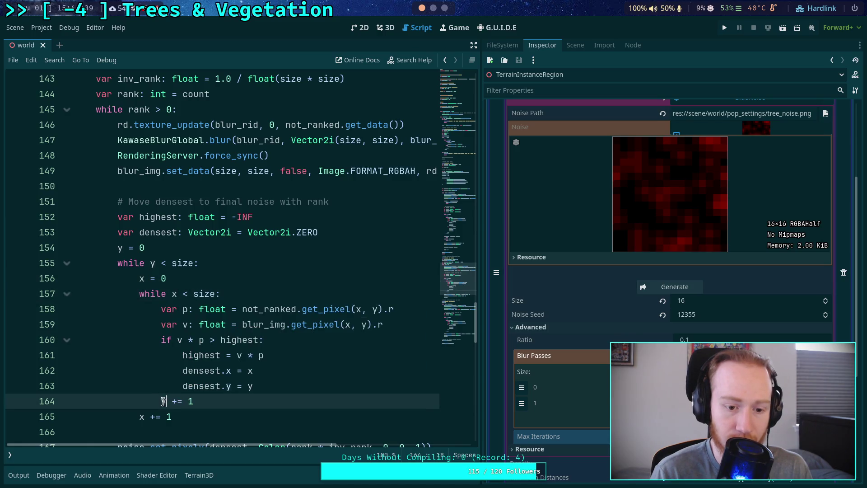
{"action": "left_click", "coordinate": [165, 400]}
{"action": "type", "text": "x"}
{"action": "double_click", "coordinate": [141, 416]}
{"action": "type", "text": "y"}
{"action": "key", "text": "Escape"}
{"action": "scroll", "coordinate": [131, 380], "scroll_direction": "down", "scroll_amount": 3}
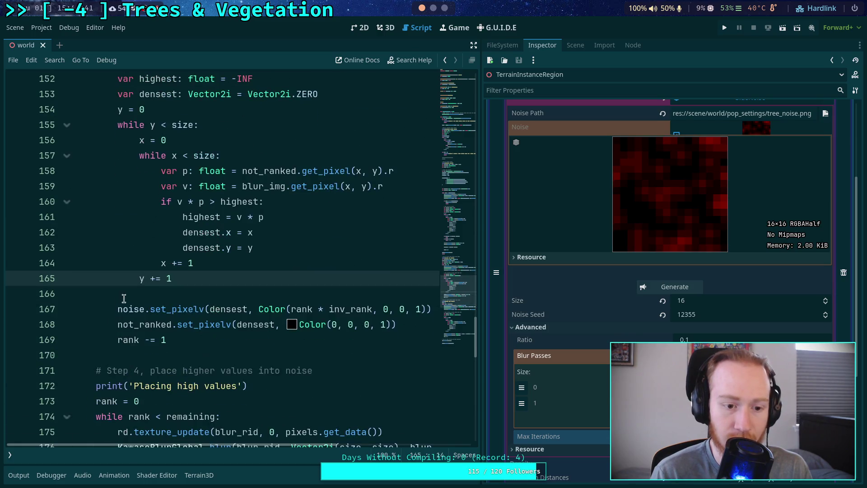
{"action": "left_click", "coordinate": [135, 291]}
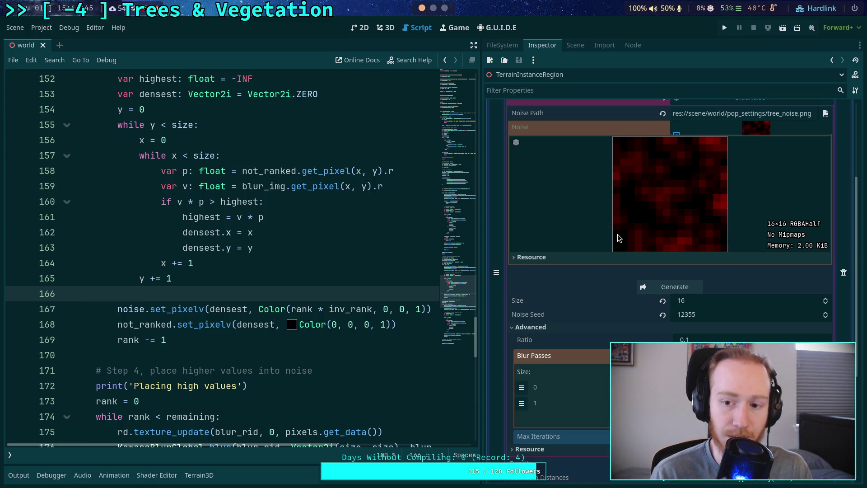
Add a third Blur Passes entry and regenerate the tree noise, now a dim dark-red 16×16 texture.
{"action": "left_click", "coordinate": [349, 266]}
{"action": "left_click", "coordinate": [284, 291]}
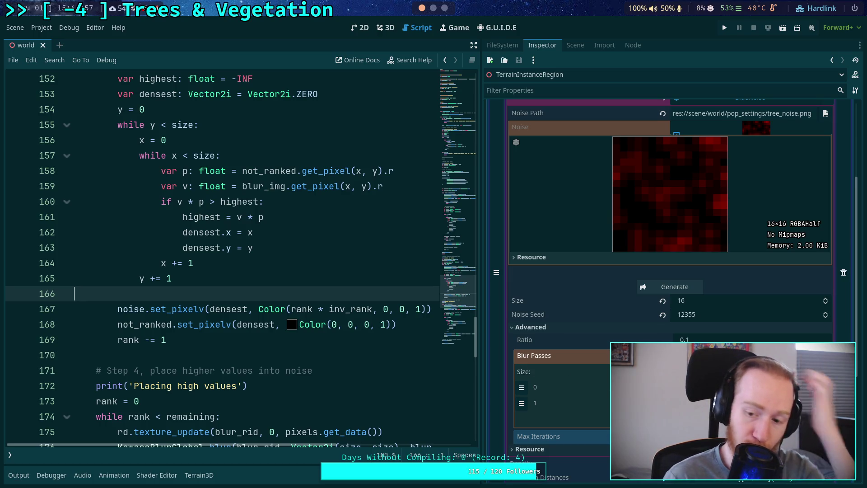
{"action": "left_click", "coordinate": [722, 406]}
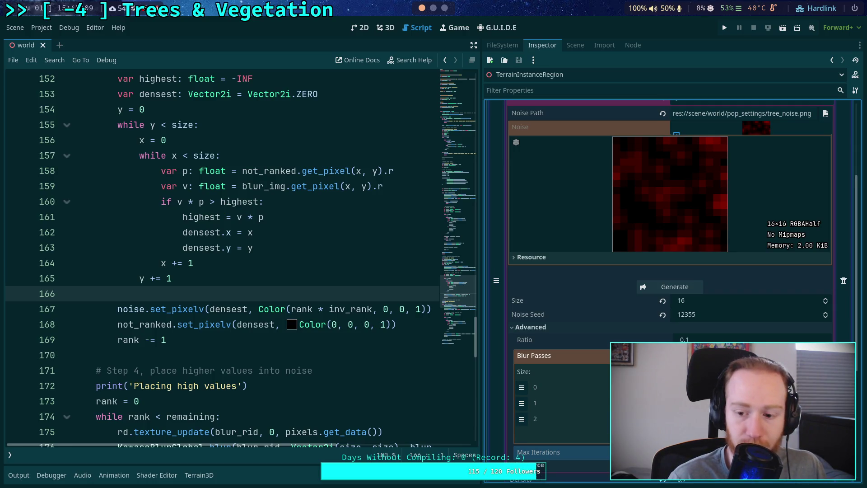
{"action": "left_click", "coordinate": [666, 285]}
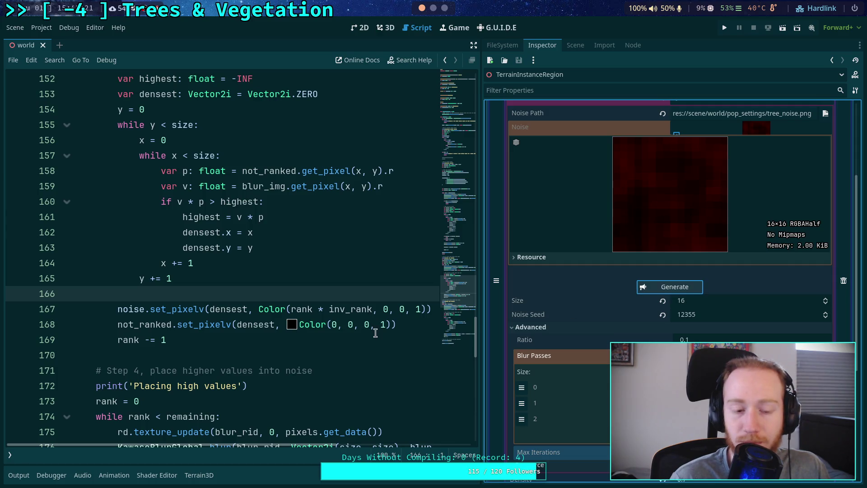
{"action": "scroll", "coordinate": [373, 323], "scroll_direction": "up", "scroll_amount": 13}
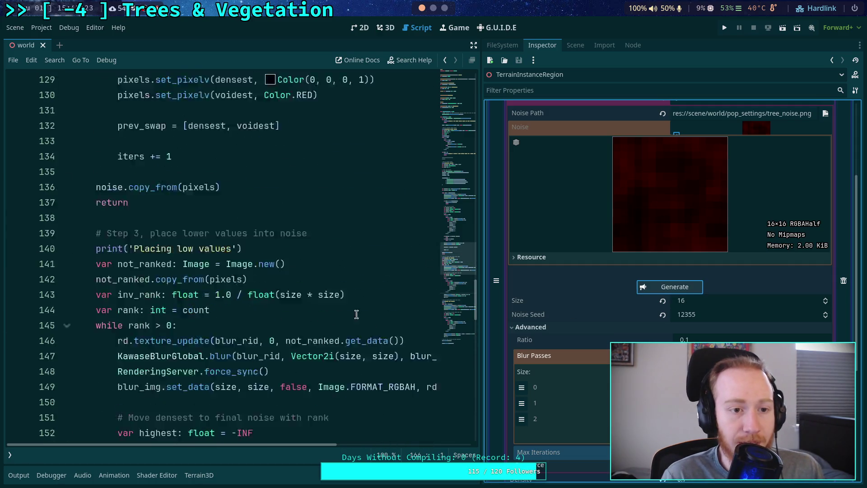
Comment out the early-return block at lines 98–100 with Ctrl+K and save.
{"action": "scroll", "coordinate": [283, 287], "scroll_direction": "up", "scroll_amount": 12}
{"action": "scroll", "coordinate": [261, 293], "scroll_direction": "down", "scroll_amount": 3}
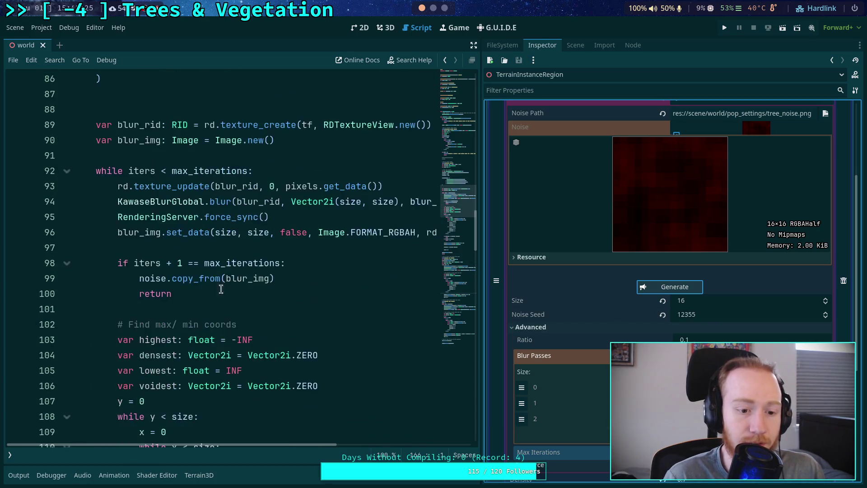
{"action": "left_click_drag", "start_coordinate": [116, 261], "coordinate": [186, 296]}
{"action": "key", "text": "ctrl+k"}
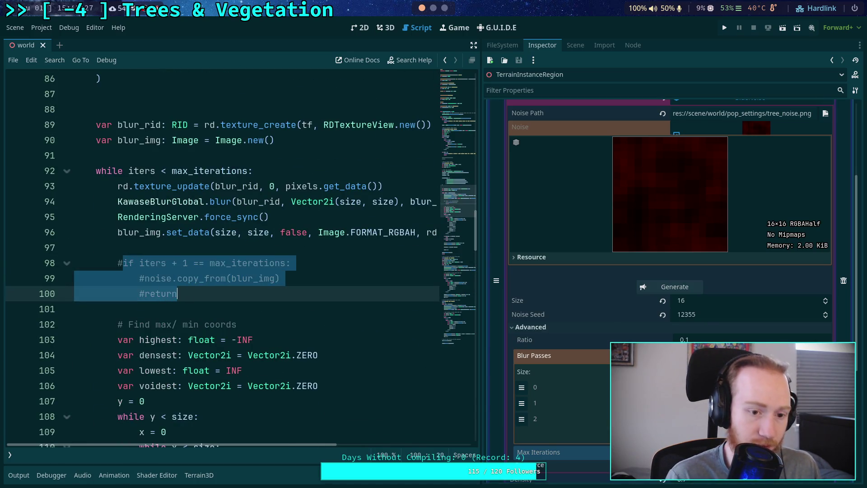
{"action": "key", "text": "ctrl+s"}
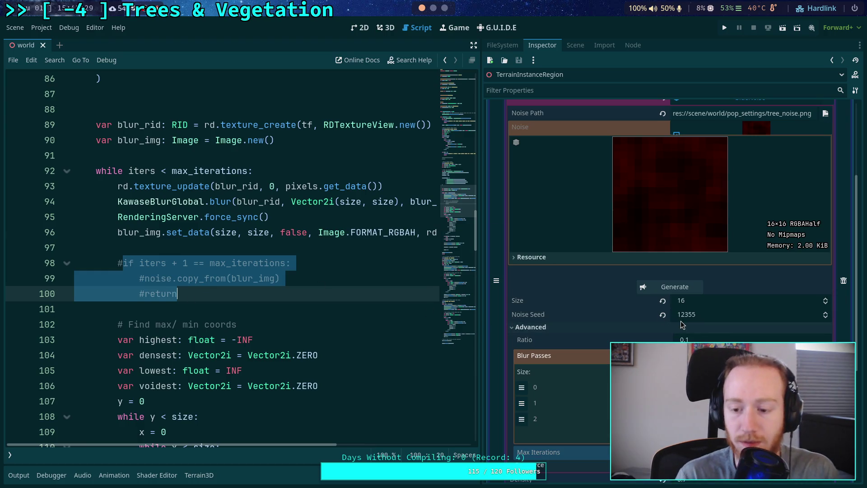
Regenerate the tree noise nine times, each giving new sharp red squares on black.
{"action": "left_click", "coordinate": [672, 287]}
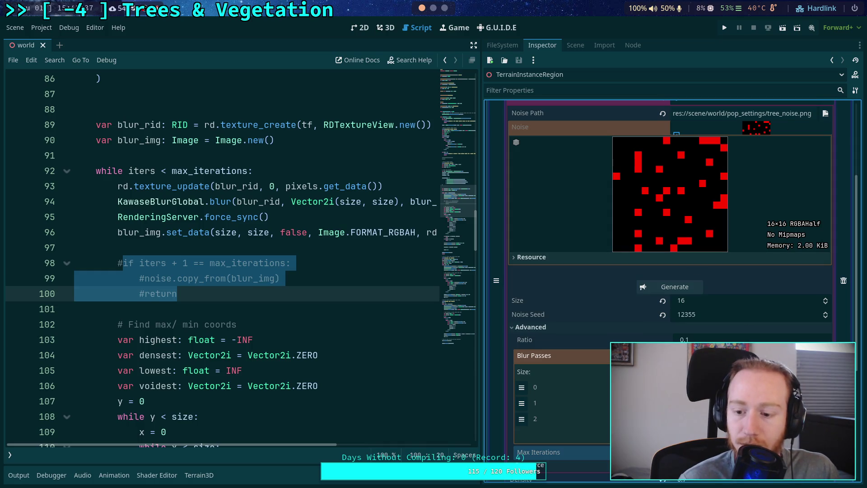
{"action": "left_click", "coordinate": [691, 287]}
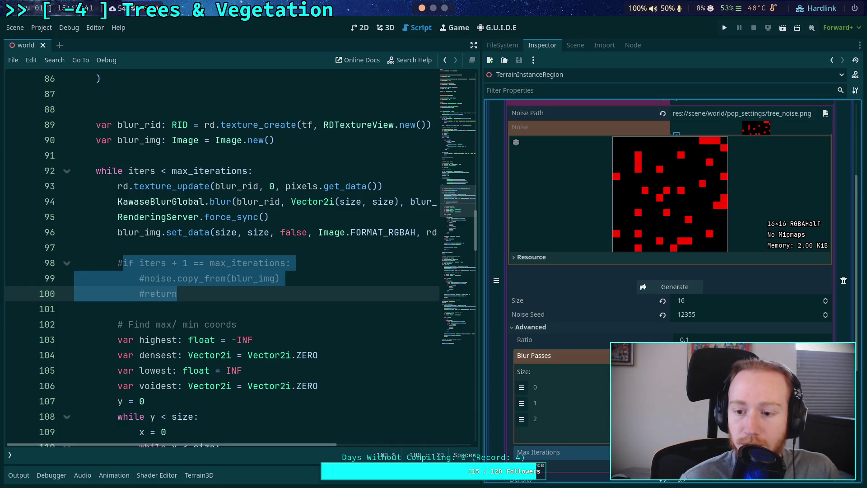
{"action": "left_click", "coordinate": [674, 291]}
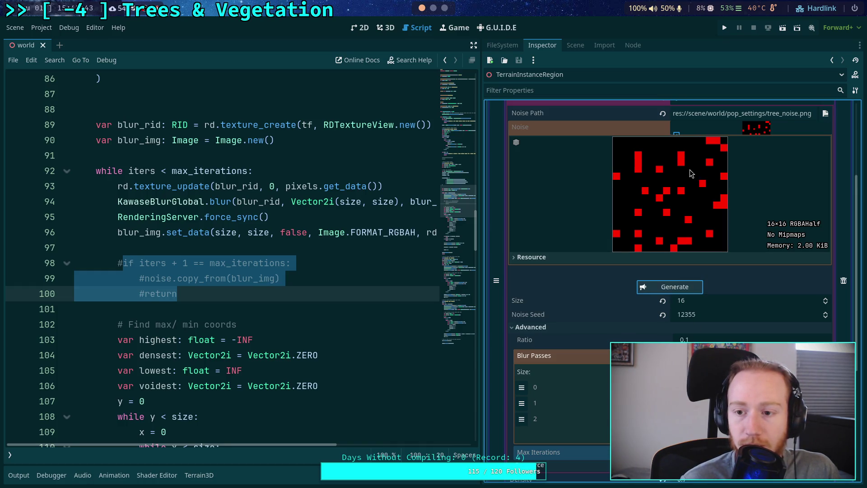
{"action": "left_click", "coordinate": [682, 291]}
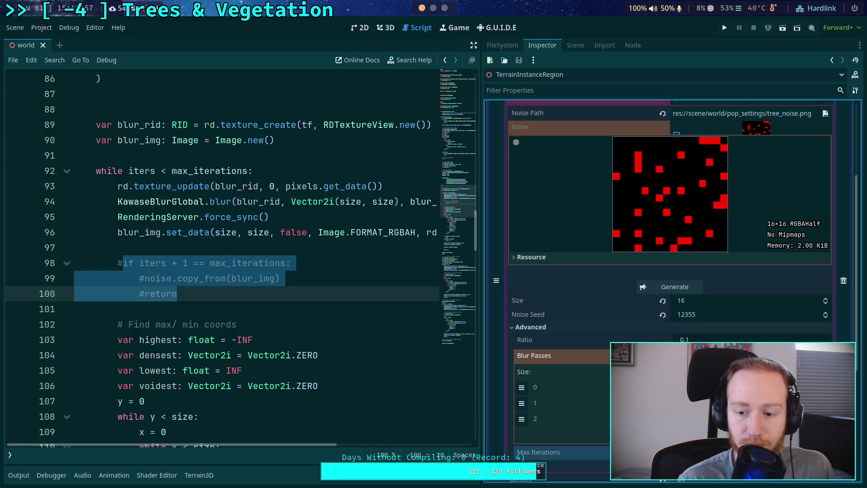
{"action": "left_click", "coordinate": [683, 288]}
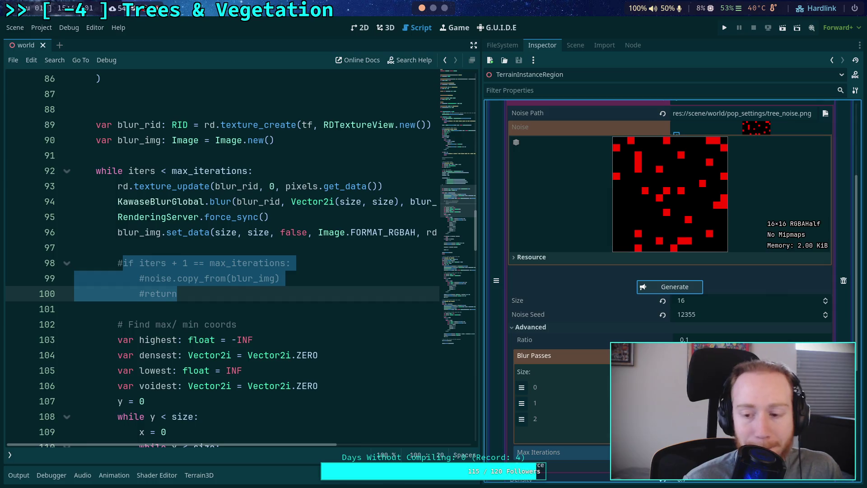
{"action": "left_click", "coordinate": [681, 289]}
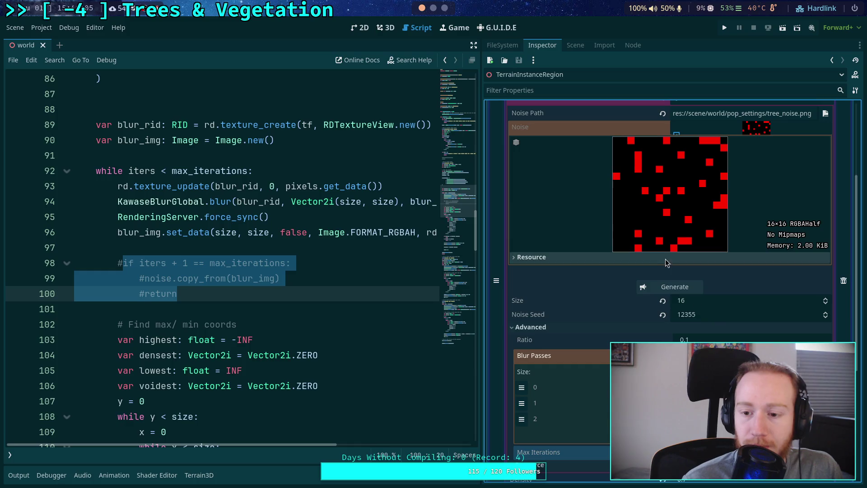
{"action": "left_click", "coordinate": [679, 288]}
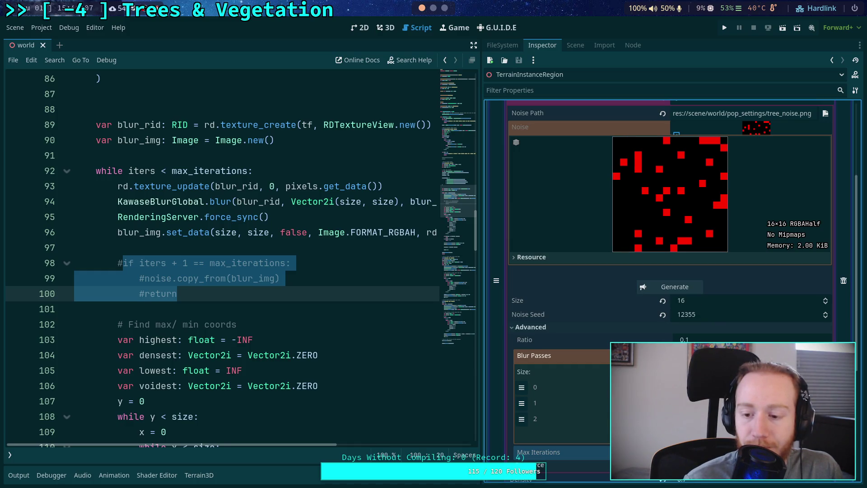
{"action": "left_click", "coordinate": [667, 289]}
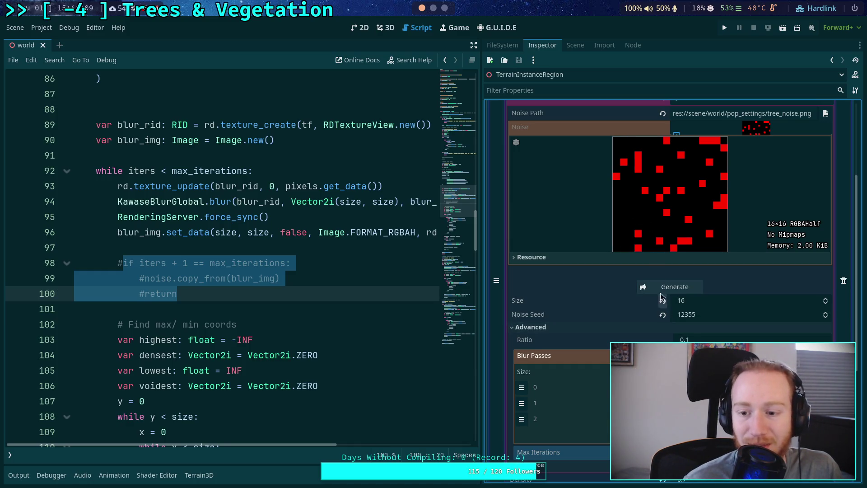
{"action": "left_click", "coordinate": [667, 291]}
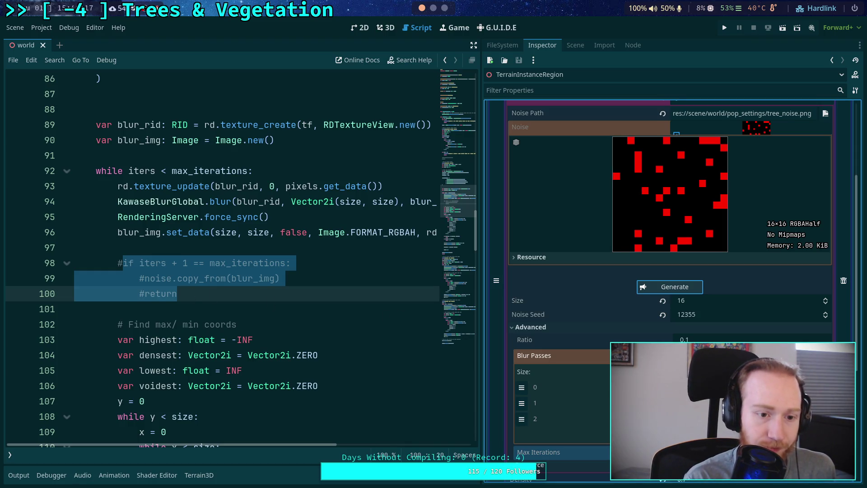
{"action": "left_click", "coordinate": [177, 293]}
{"action": "scroll", "coordinate": [202, 303], "scroll_direction": "up", "scroll_amount": 2}
{"action": "scroll", "coordinate": [202, 304], "scroll_direction": "down", "scroll_amount": 2}
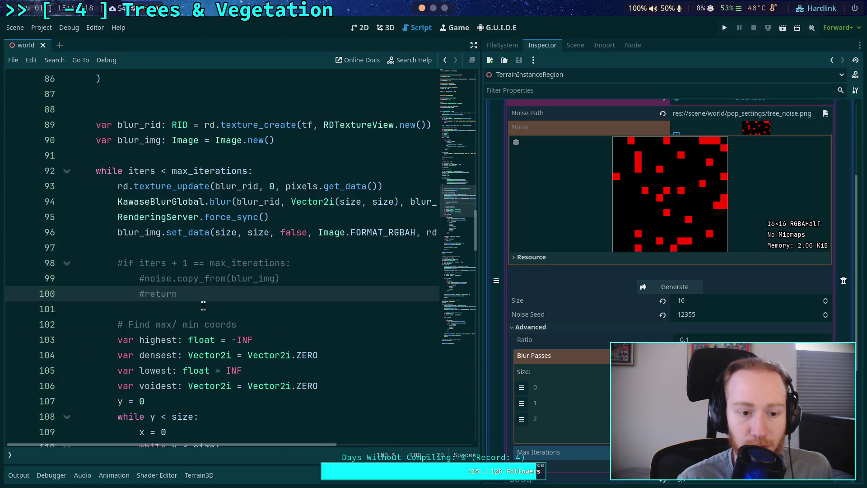
Uncomment and de-indent the noise copy and return lines 99–100, then save.
{"action": "left_click", "coordinate": [172, 278]}
{"action": "left_click", "coordinate": [167, 283]}
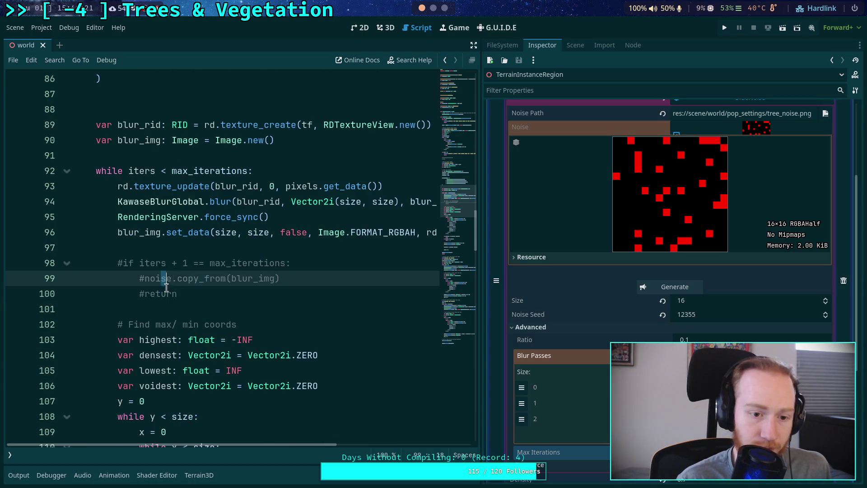
{"action": "left_click_drag", "start_coordinate": [166, 286], "coordinate": [167, 291]}
{"action": "key", "text": "ctrl+k"}
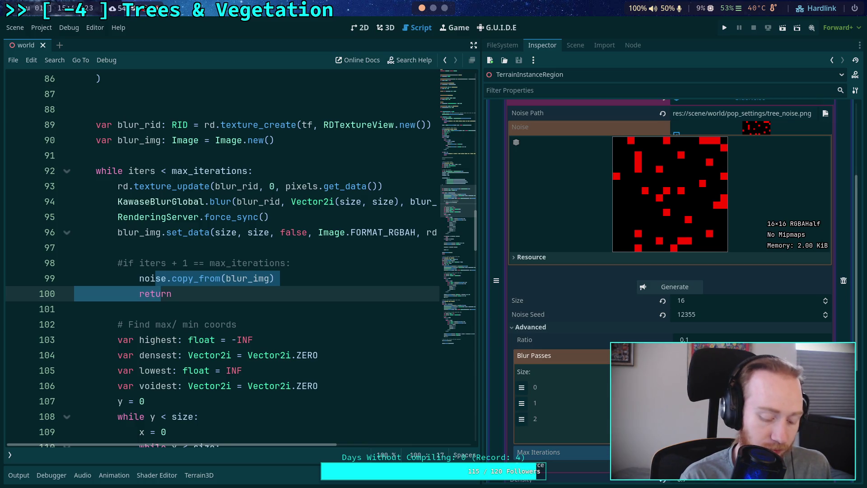
{"action": "key", "text": "shift+Tab"}
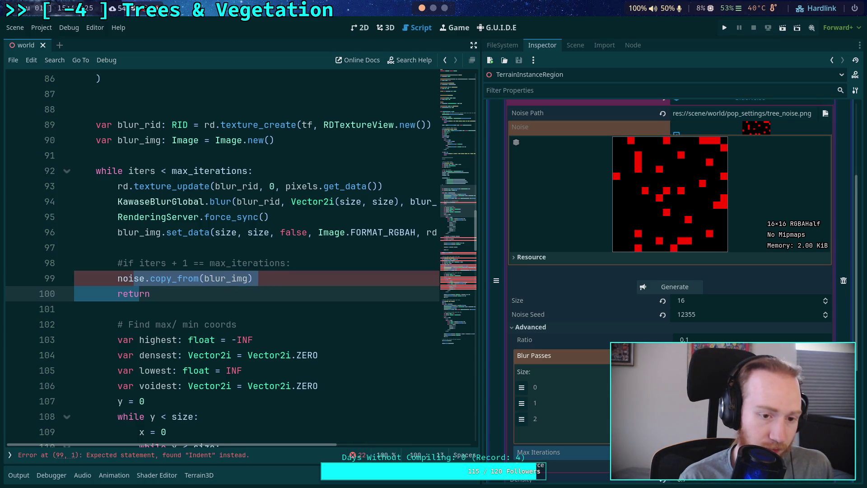
{"action": "key", "text": "ctrl+s"}
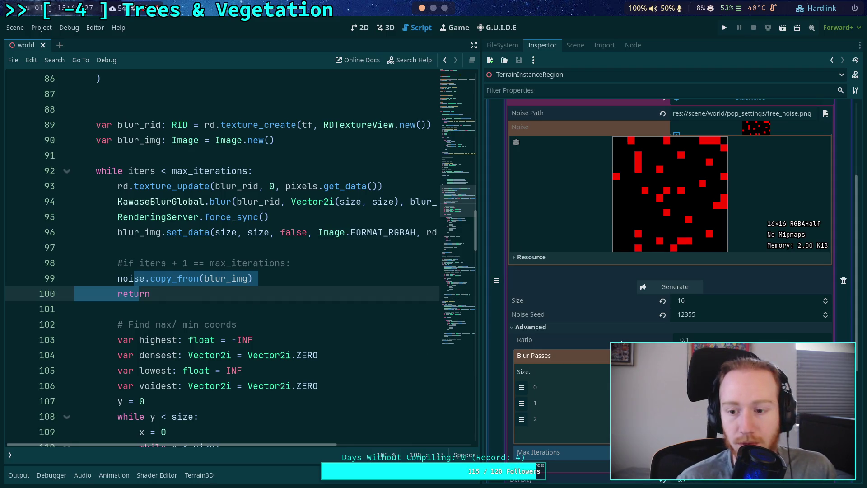
Regenerate the now-blurred tree noise repeatedly while removing and re-adding the third Blur Passes entry.
{"action": "left_click", "coordinate": [667, 289]}
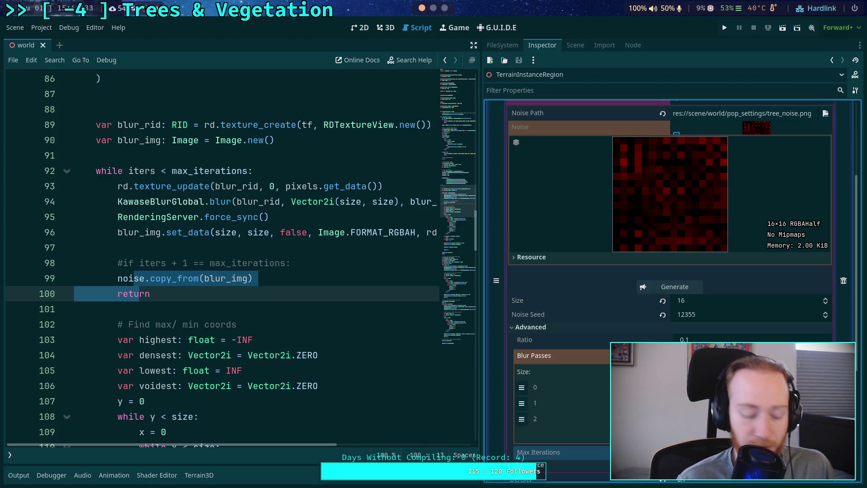
{"action": "left_click", "coordinate": [668, 289]}
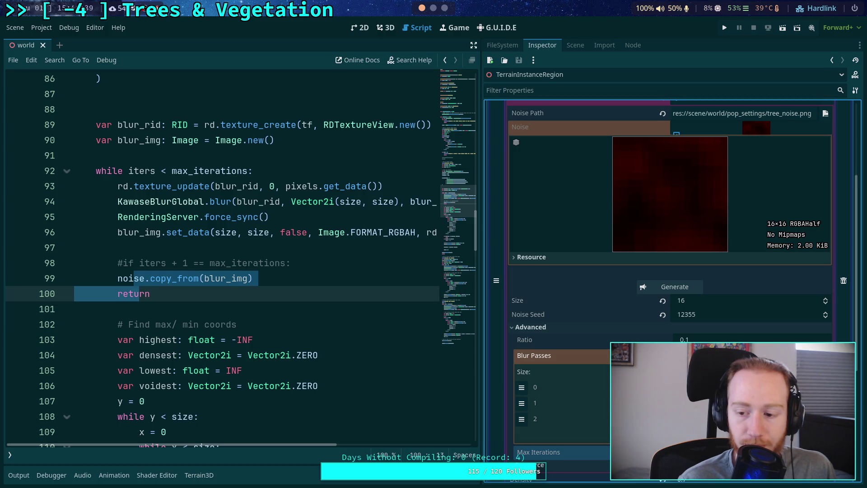
{"action": "left_click", "coordinate": [822, 418]}
{"action": "left_click", "coordinate": [674, 286]}
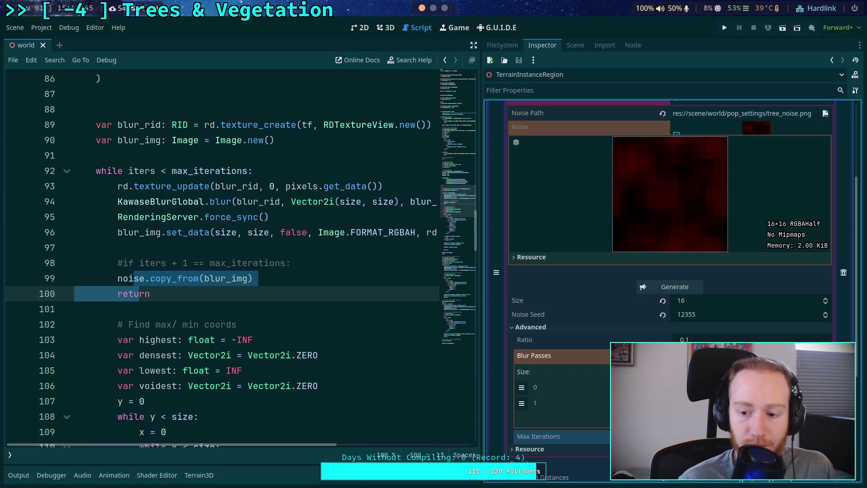
{"action": "left_click", "coordinate": [672, 285]}
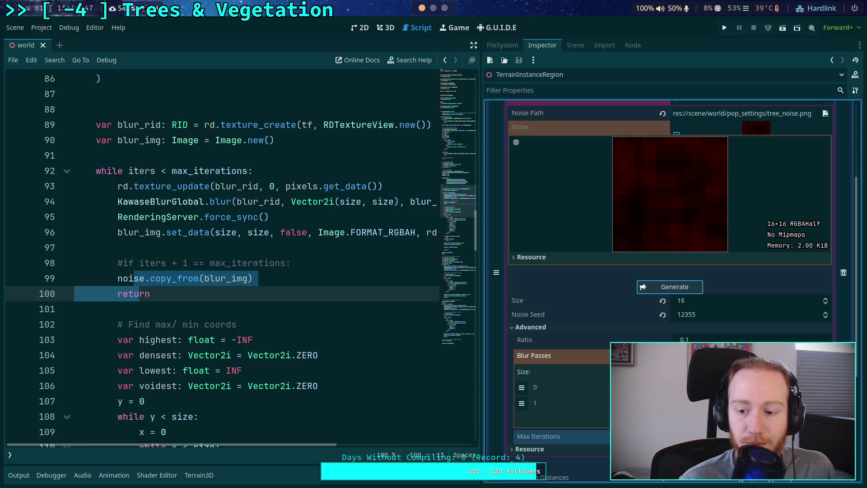
{"action": "left_click", "coordinate": [673, 286]}
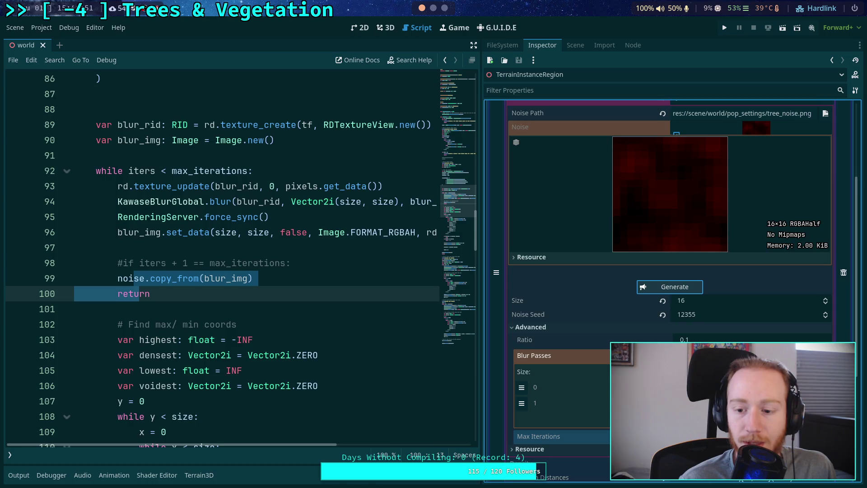
{"action": "left_click", "coordinate": [673, 418]}
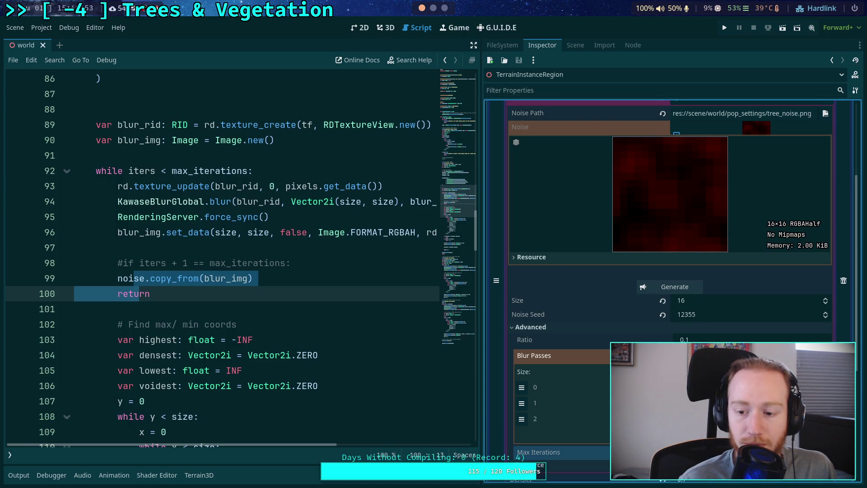
{"action": "left_click", "coordinate": [668, 289]}
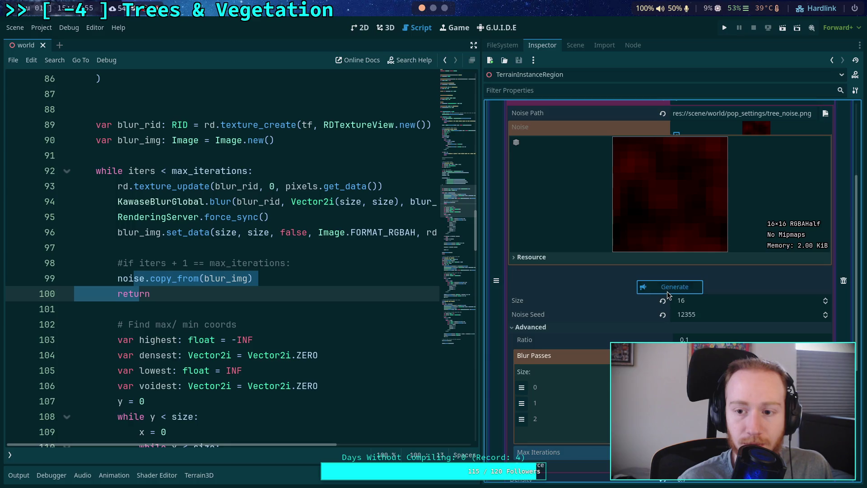
{"action": "left_click", "coordinate": [675, 289]}
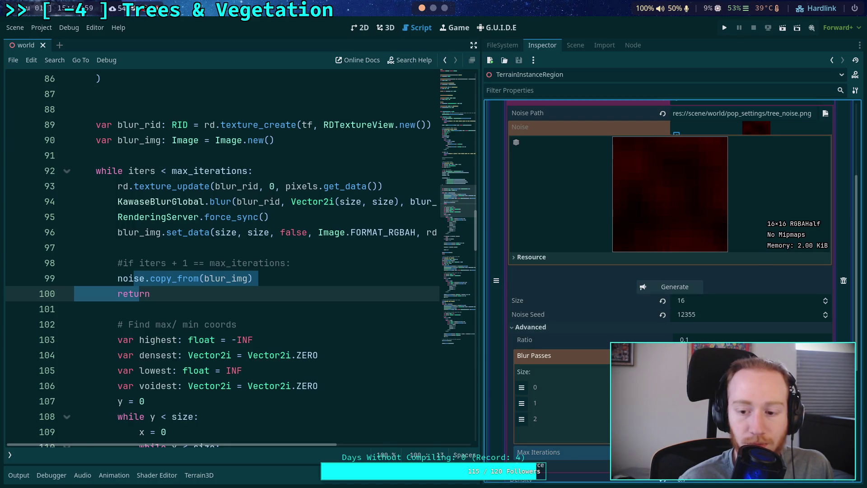
{"action": "left_click", "coordinate": [676, 286]}
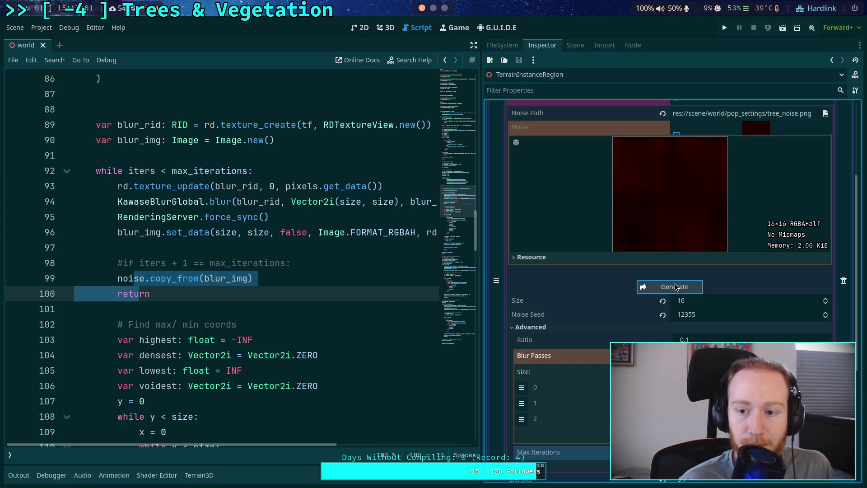
{"action": "left_click", "coordinate": [675, 289]}
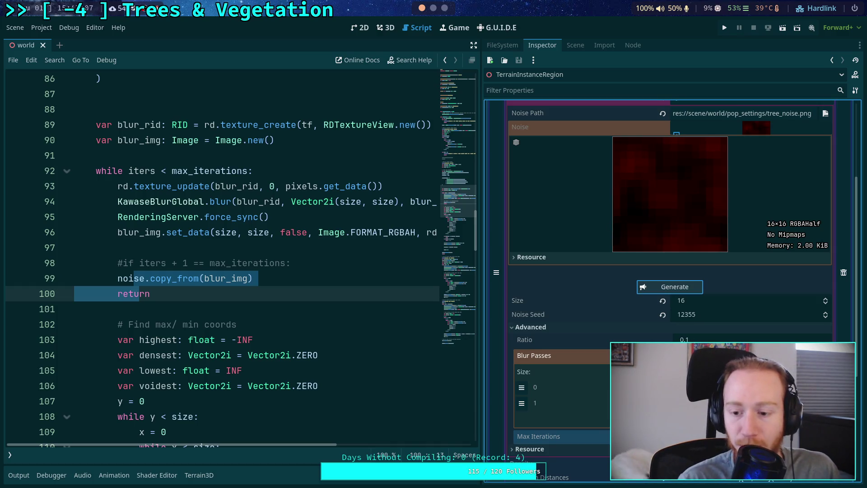
Indent lines 99–100 back under the if, comment them out, and save the script.
{"action": "left_click", "coordinate": [290, 289]}
{"action": "left_click", "coordinate": [119, 277]}
{"action": "left_click_drag", "start_coordinate": [121, 277], "coordinate": [128, 293]}
{"action": "key", "text": "Tab"}
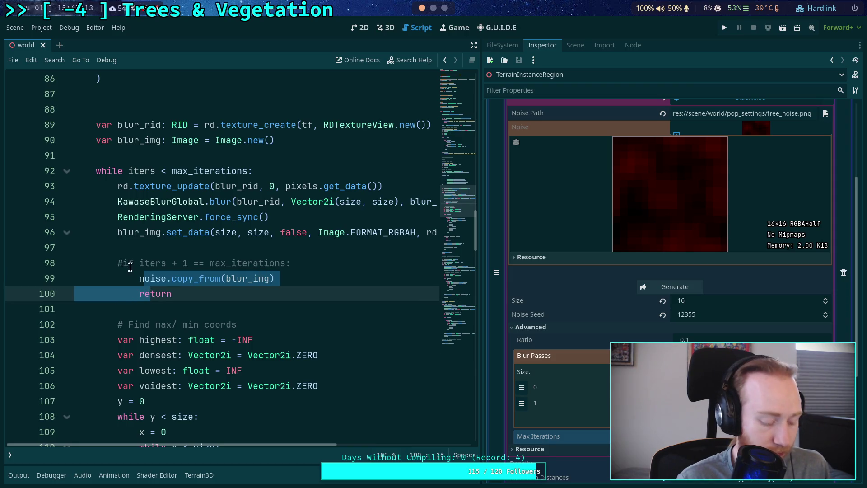
{"action": "key", "text": "ctrl+k"}
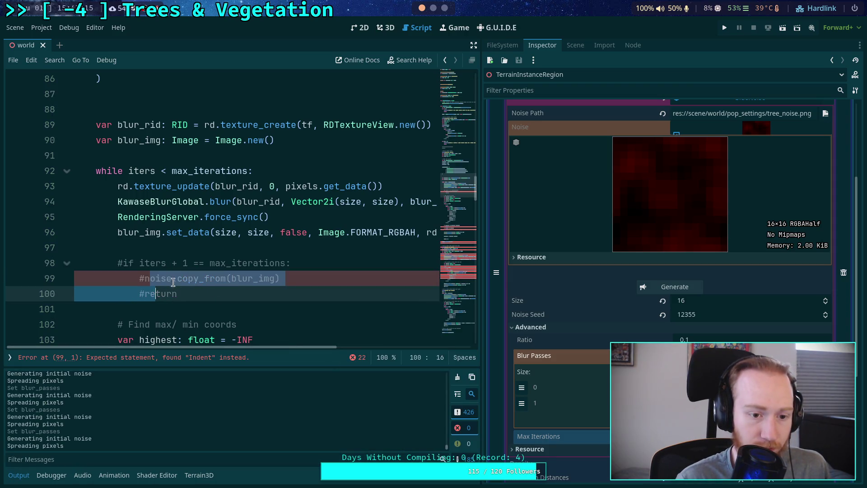
{"action": "key", "text": "End"}
{"action": "key", "text": "ctrl+s"}
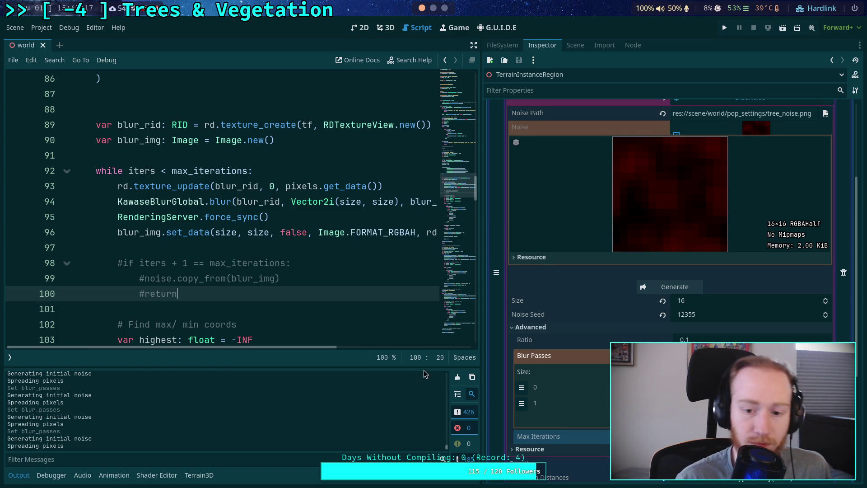
Hide the output log and place the caret on line 102 of the script.
{"action": "left_click", "coordinate": [19, 474]}
{"action": "left_click", "coordinate": [251, 321]}
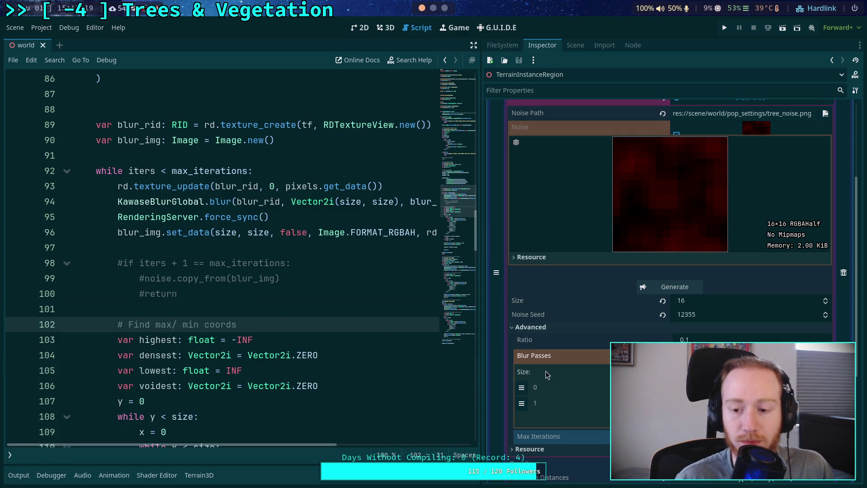
{"action": "left_click", "coordinate": [722, 407]}
Regenerate the tree noise texture repeatedly; every pattern still shows sharp, unblurred red squares.
{"action": "left_click", "coordinate": [670, 288]}
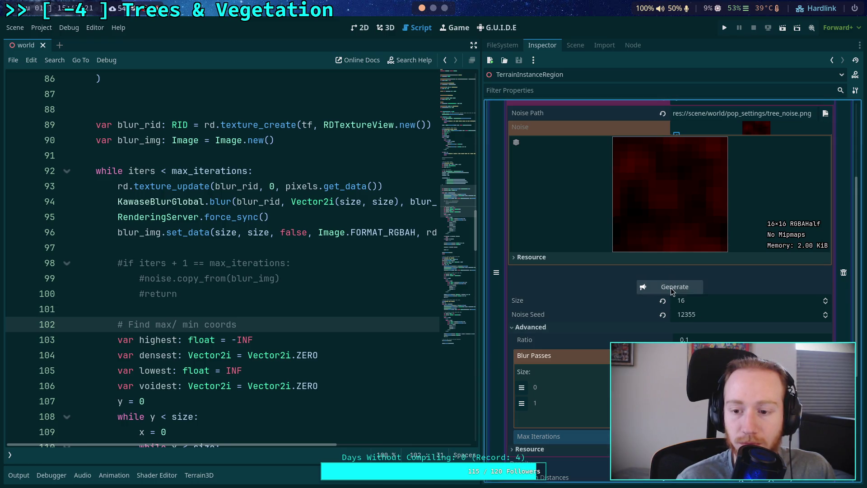
{"action": "left_click", "coordinate": [669, 288]}
{"action": "left_click", "coordinate": [670, 288]}
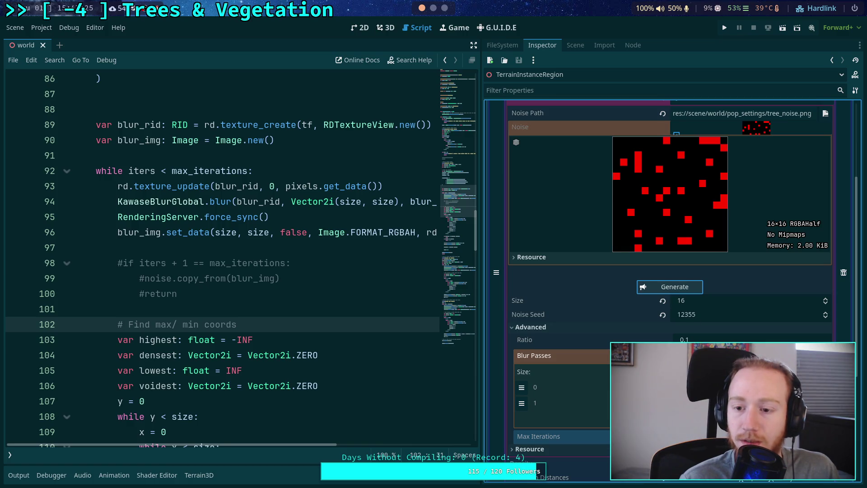
{"action": "left_click", "coordinate": [675, 291]}
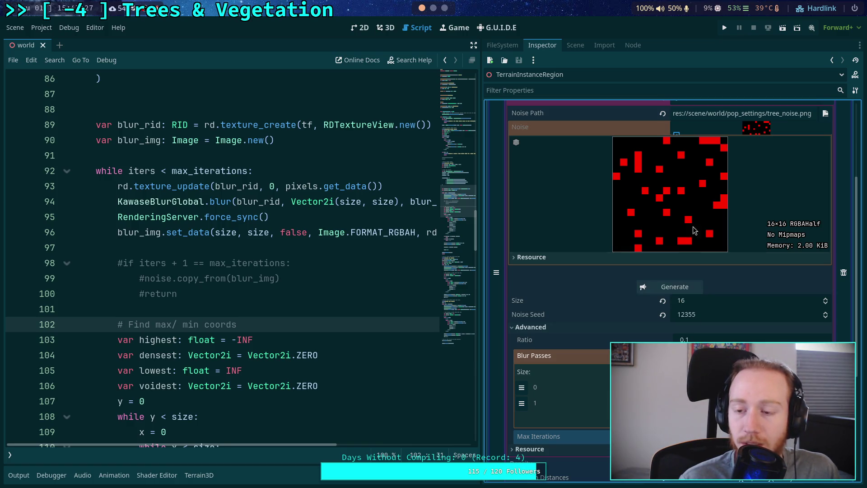
{"action": "left_click", "coordinate": [668, 289]}
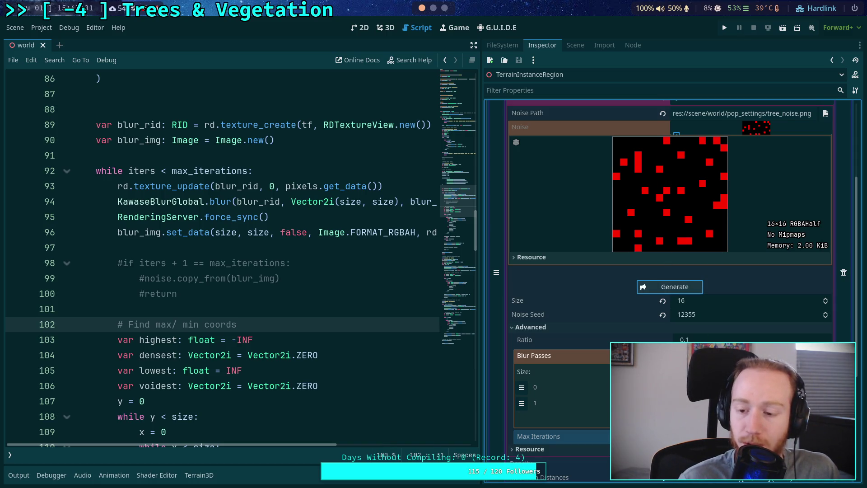
{"action": "left_click", "coordinate": [684, 289]}
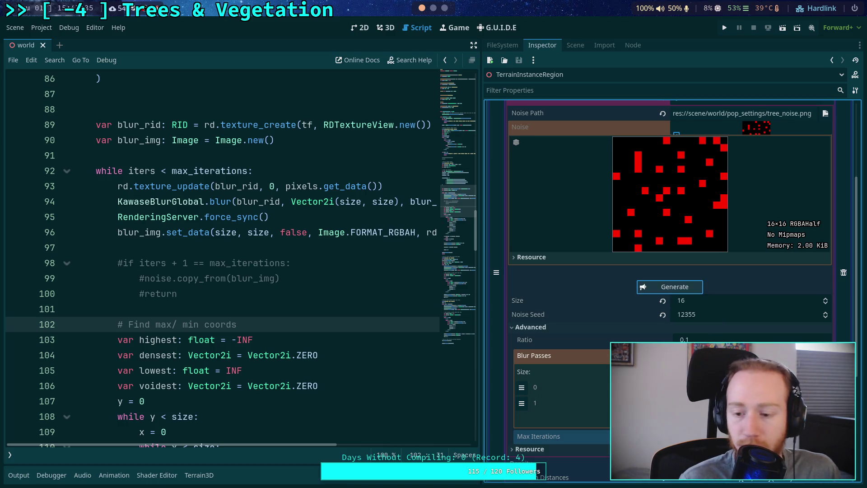
{"action": "left_click", "coordinate": [686, 287]}
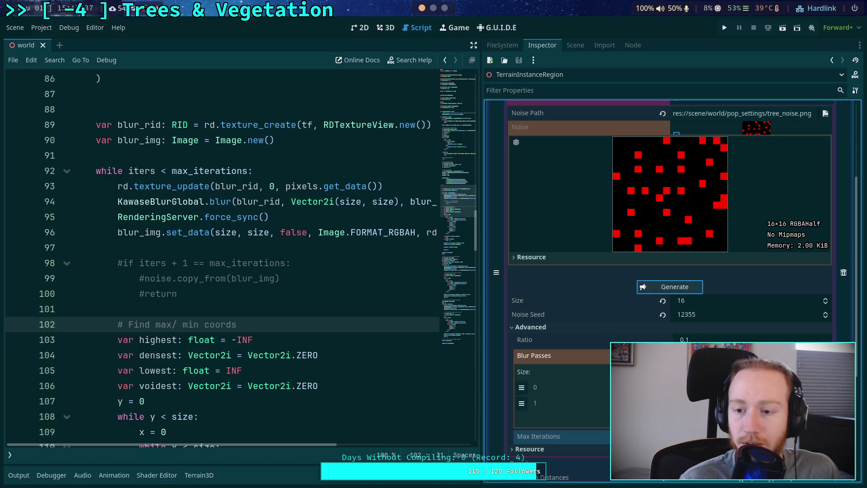
{"action": "left_click", "coordinate": [676, 288]}
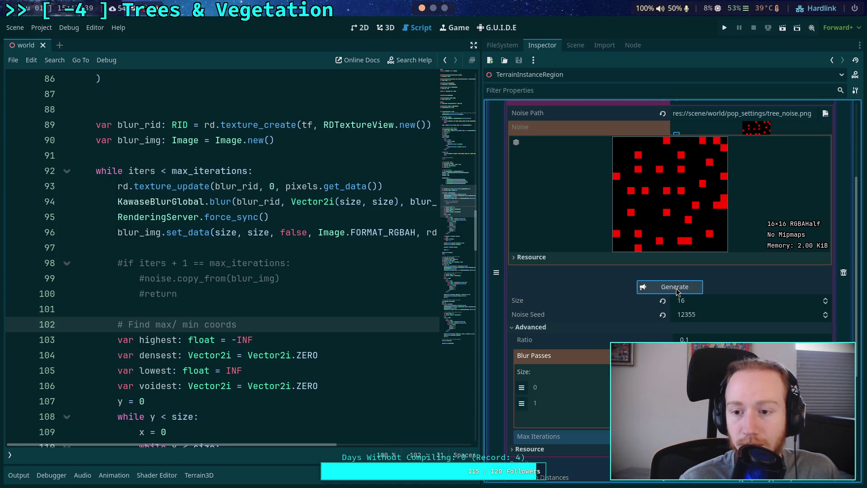
{"action": "left_click", "coordinate": [672, 286]}
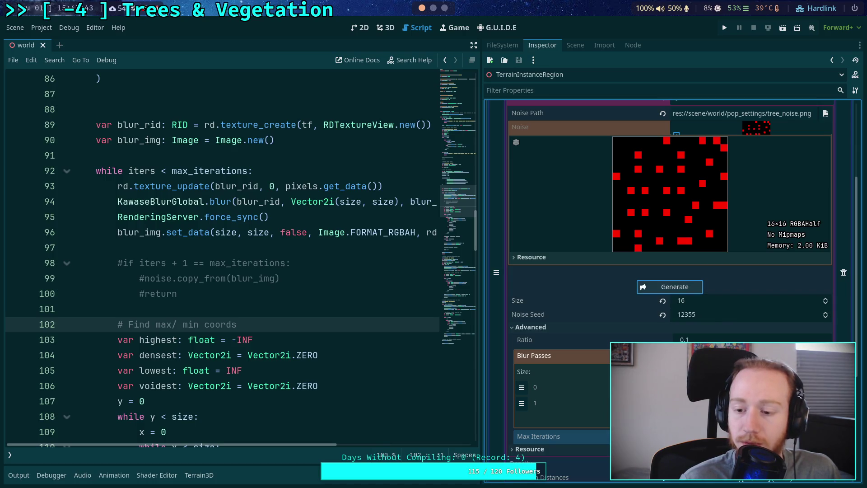
{"action": "left_click", "coordinate": [673, 286]}
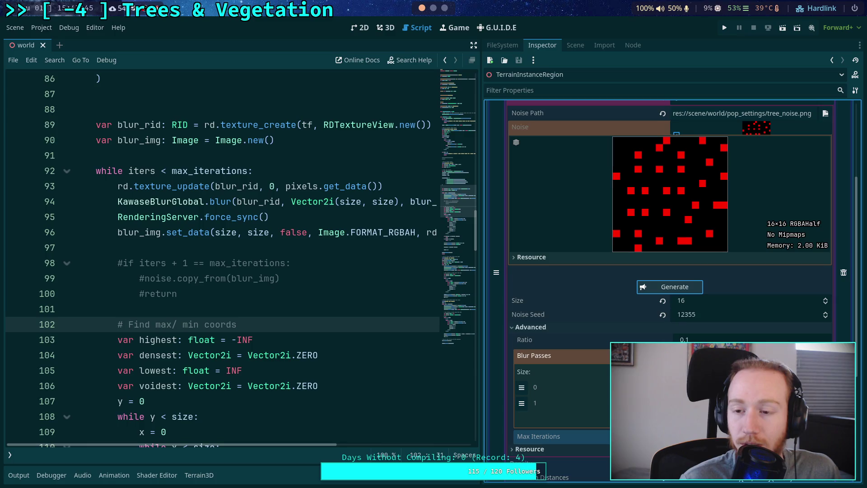
{"action": "left_click", "coordinate": [682, 287]}
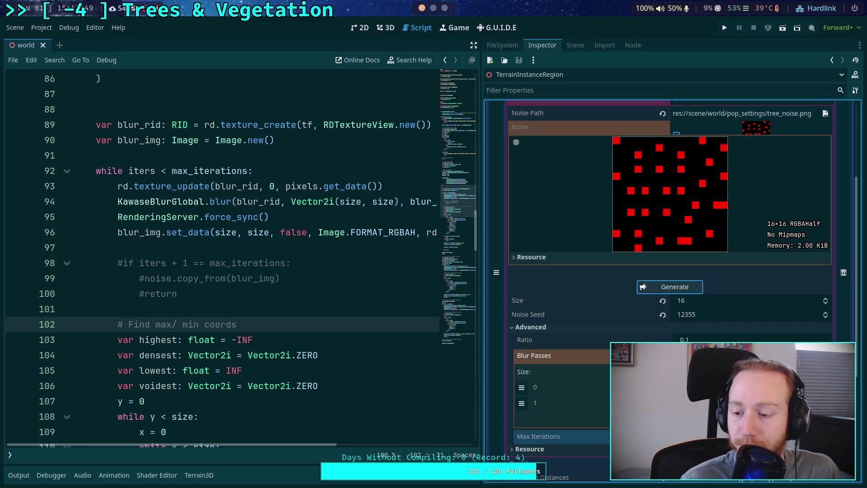
{"action": "left_click", "coordinate": [682, 290]}
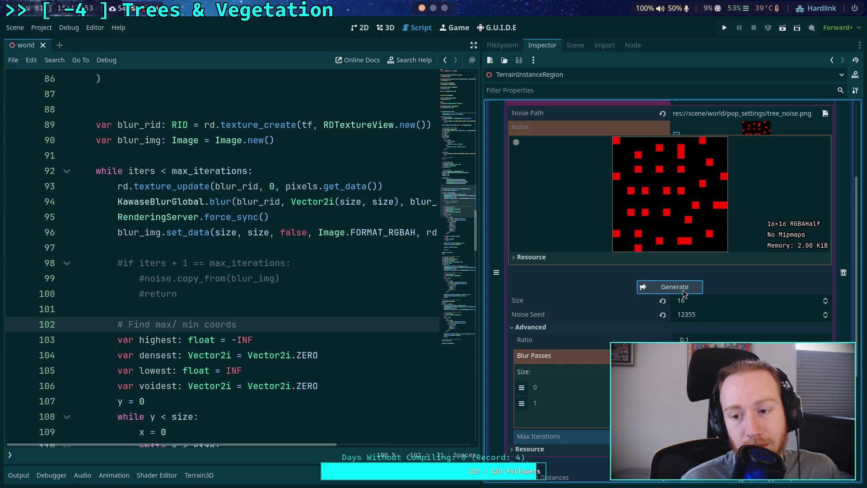
{"action": "left_click", "coordinate": [684, 287]}
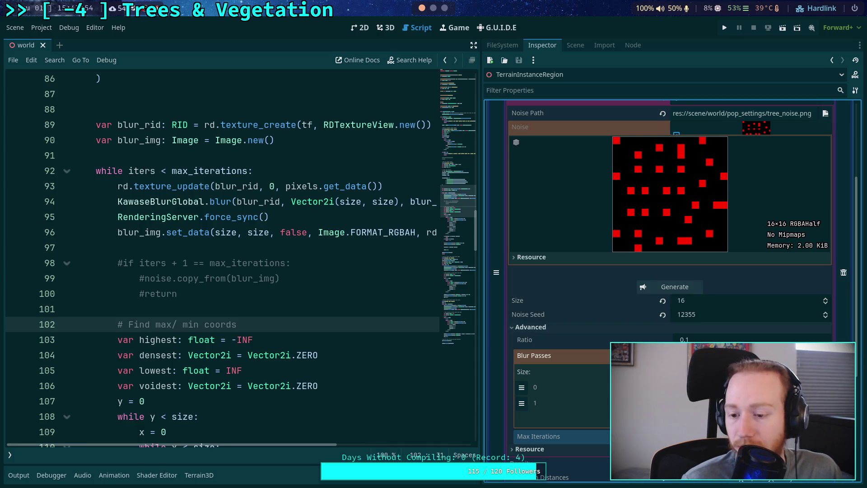
{"action": "left_click", "coordinate": [685, 287]}
{"action": "left_click", "coordinate": [684, 287]}
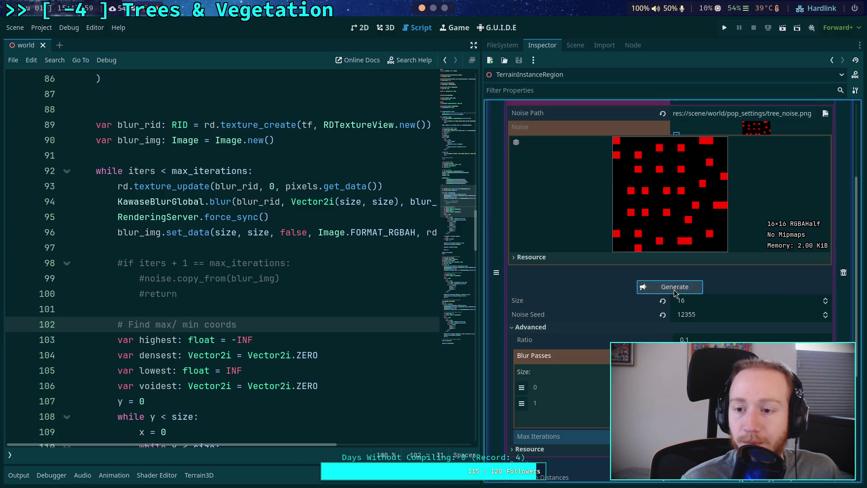
{"action": "left_click", "coordinate": [685, 288]}
{"action": "left_click", "coordinate": [685, 288]}
{"action": "left_click", "coordinate": [683, 286]}
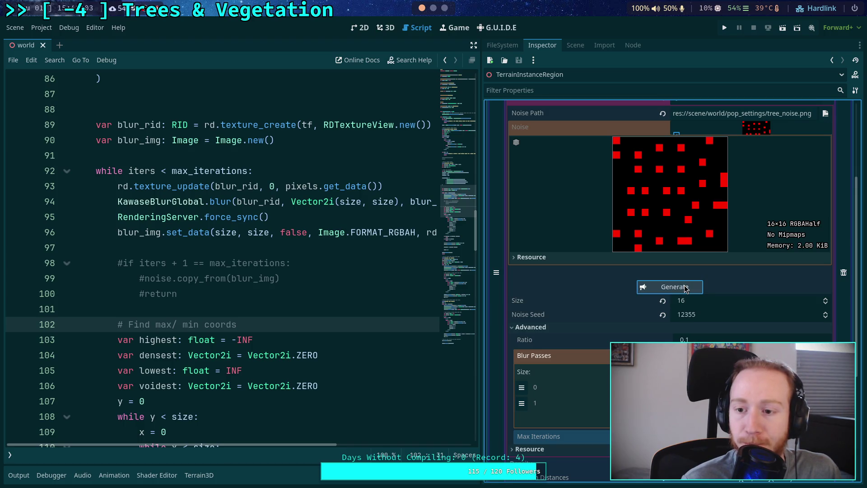
{"action": "left_click", "coordinate": [668, 287]}
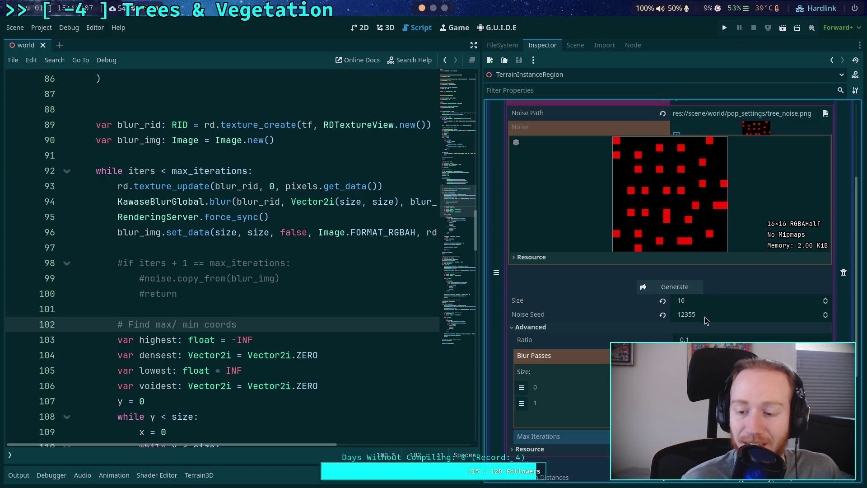
{"action": "left_click", "coordinate": [677, 286]}
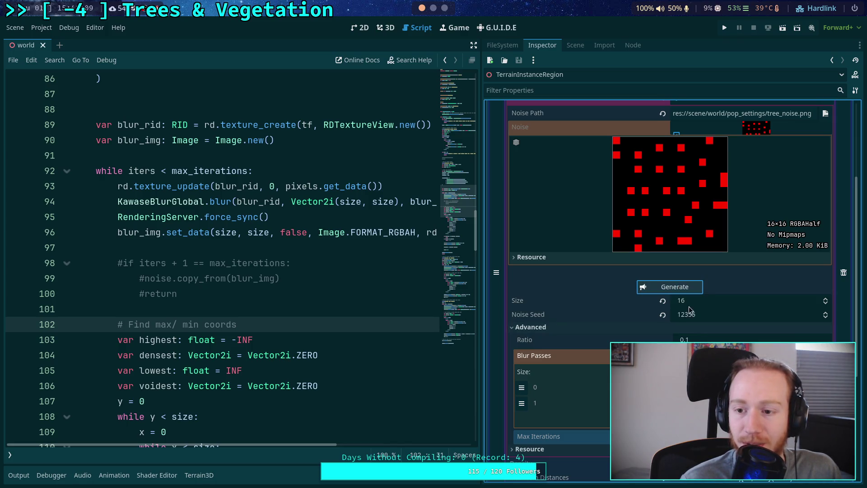
{"action": "left_click", "coordinate": [664, 292]}
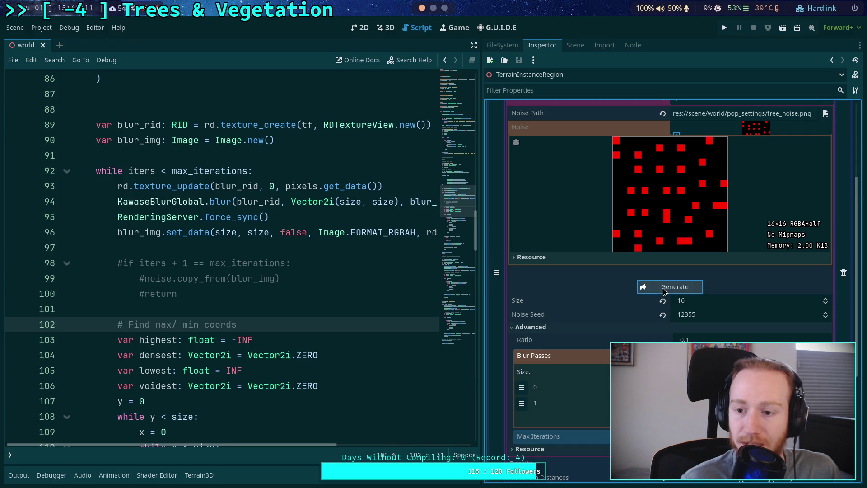
{"action": "left_click", "coordinate": [667, 288]}
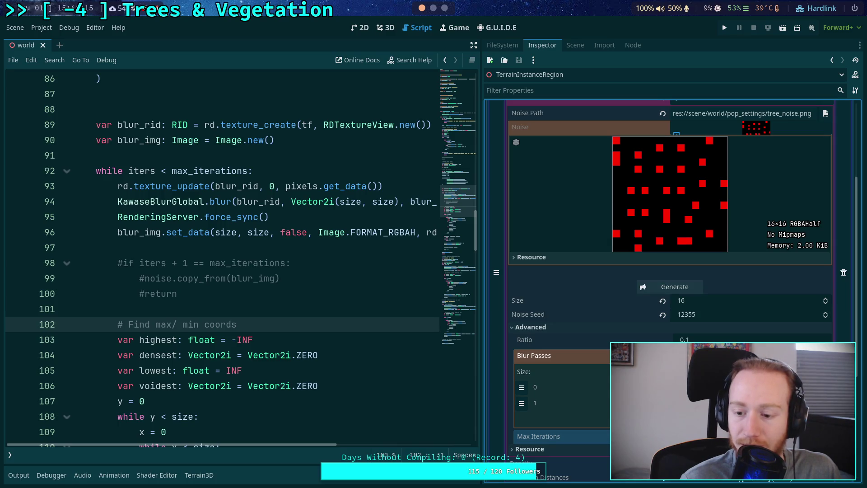
{"action": "left_click", "coordinate": [670, 290]}
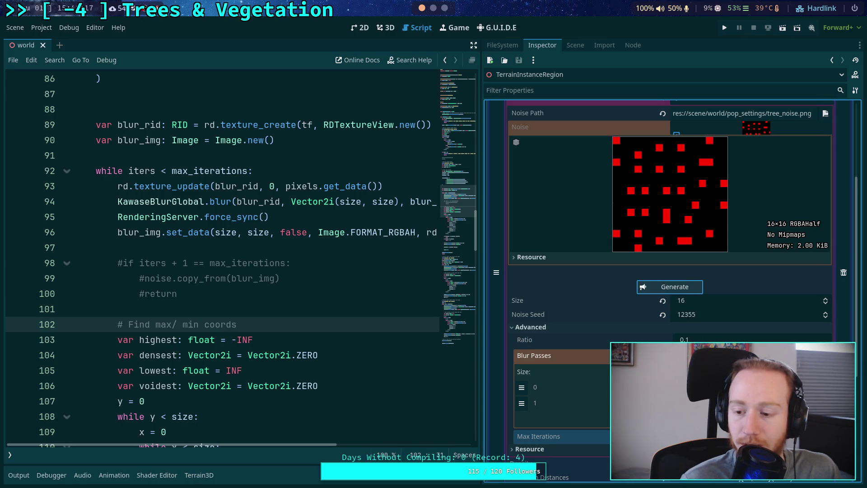
{"action": "left_click", "coordinate": [684, 289]}
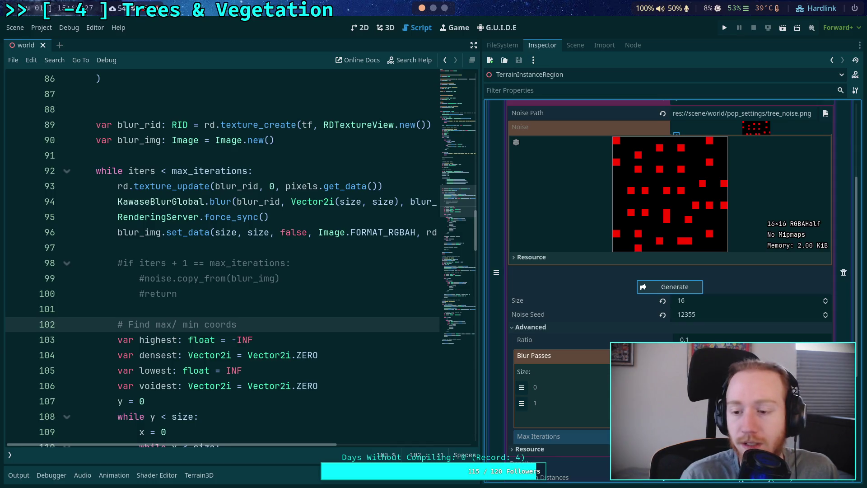
Uncomment the early-return block on lines 98–100 with Ctrl+K.
{"action": "left_click", "coordinate": [270, 299]}
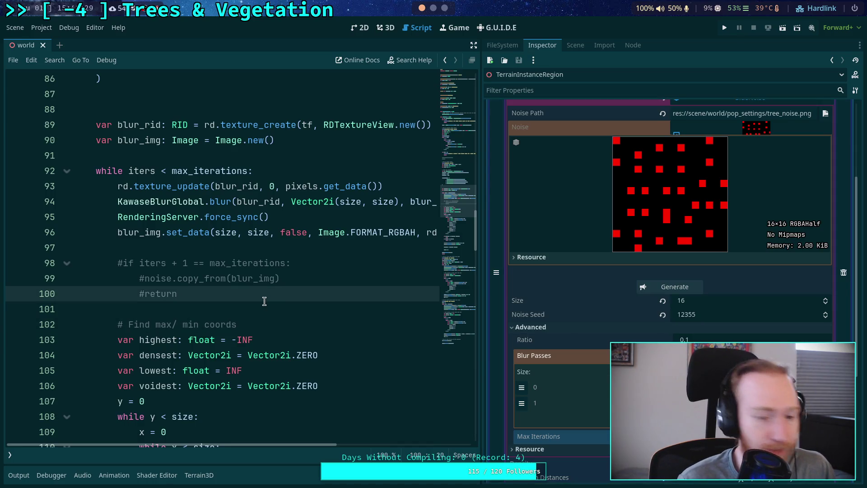
{"action": "left_click", "coordinate": [133, 266], "text": "shift"}
{"action": "key", "text": "ctrl+k"}
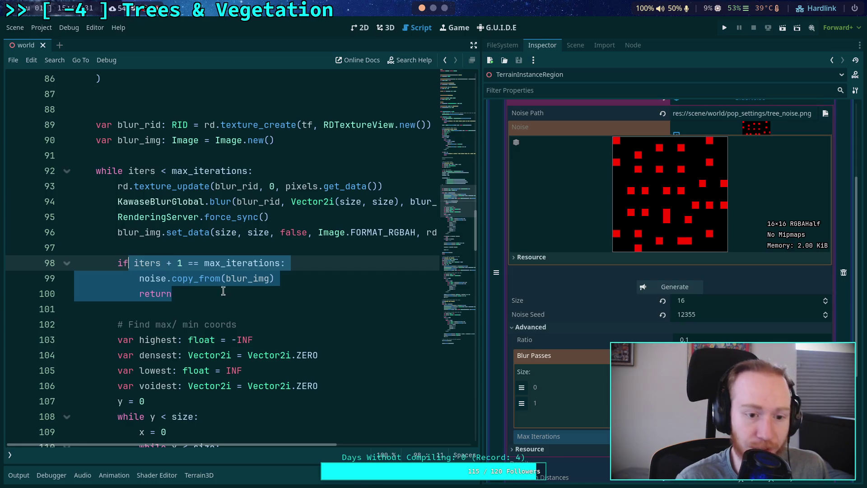
{"action": "left_click", "coordinate": [308, 309]}
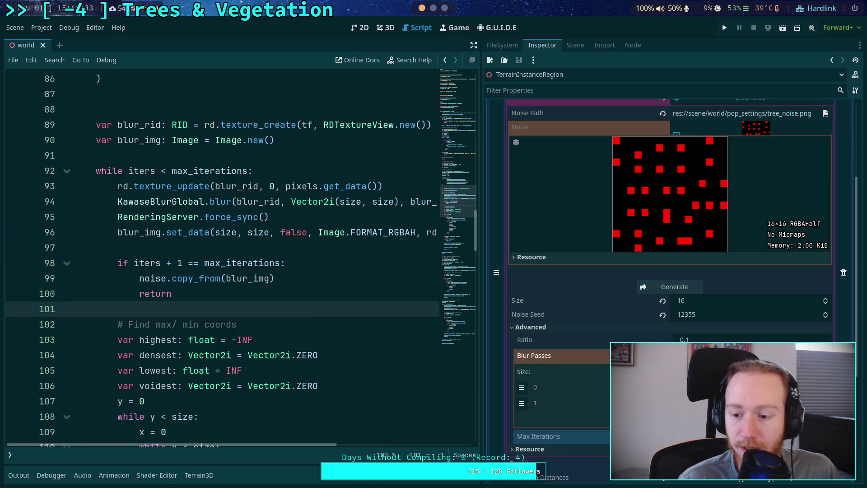
{"action": "left_click", "coordinate": [681, 288]}
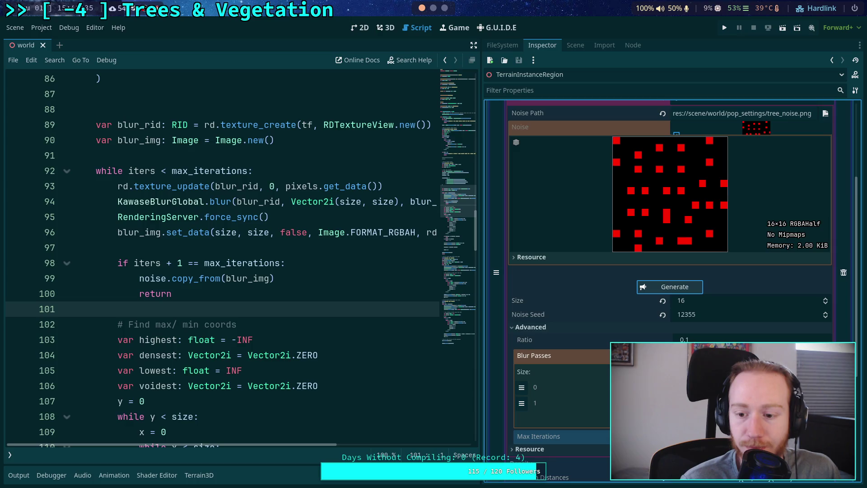
Save the script and regenerate the noise, now getting a dark blurred texture.
{"action": "left_click", "coordinate": [309, 280]}
{"action": "key", "text": "ctrl+s"}
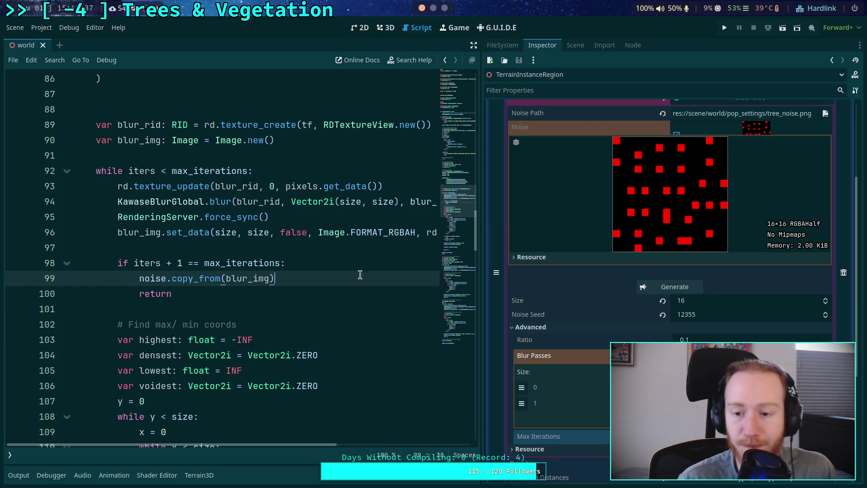
{"action": "left_click", "coordinate": [698, 289]}
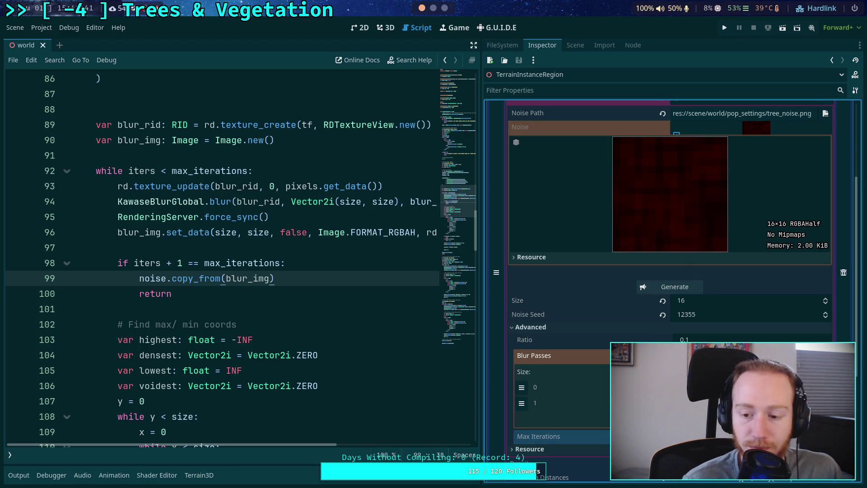
{"action": "left_click", "coordinate": [674, 287]}
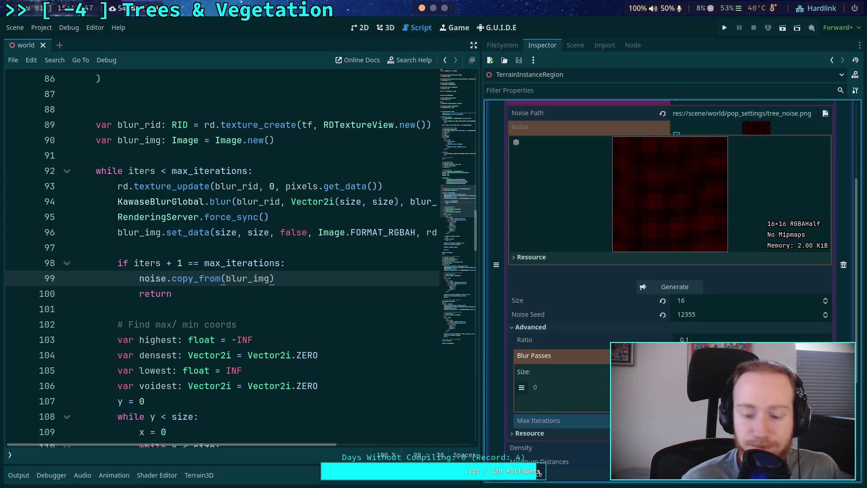
Grow Blur Passes to four entries, regenerating after each, yielding blurred vertical red stripes.
{"action": "key", "text": "ctrl+shift+z"}
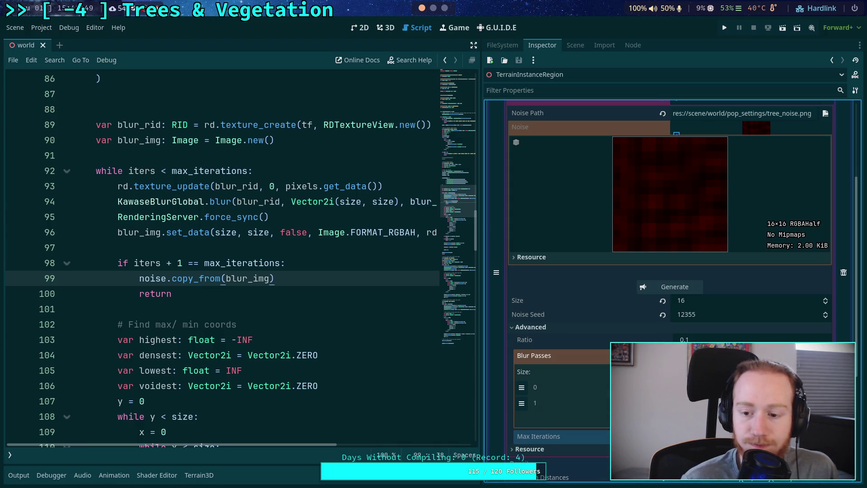
{"action": "left_click", "coordinate": [674, 287]}
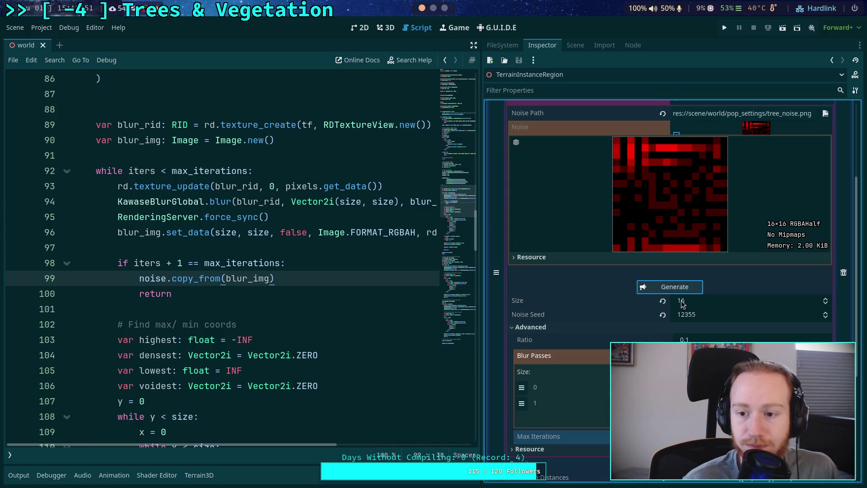
{"action": "left_click", "coordinate": [677, 419]}
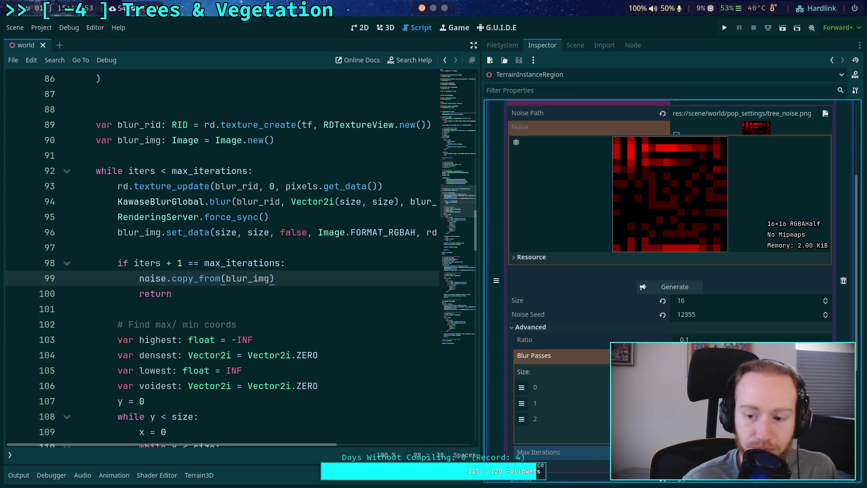
{"action": "left_click", "coordinate": [674, 286]}
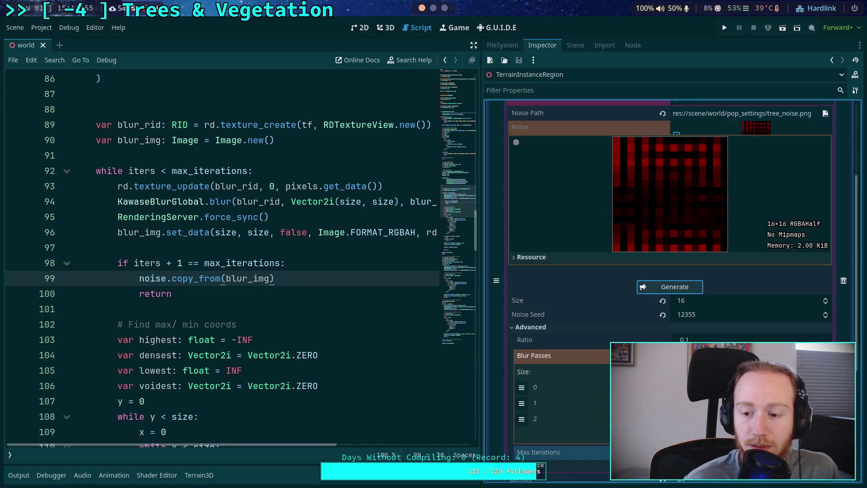
{"action": "left_click", "coordinate": [677, 434]}
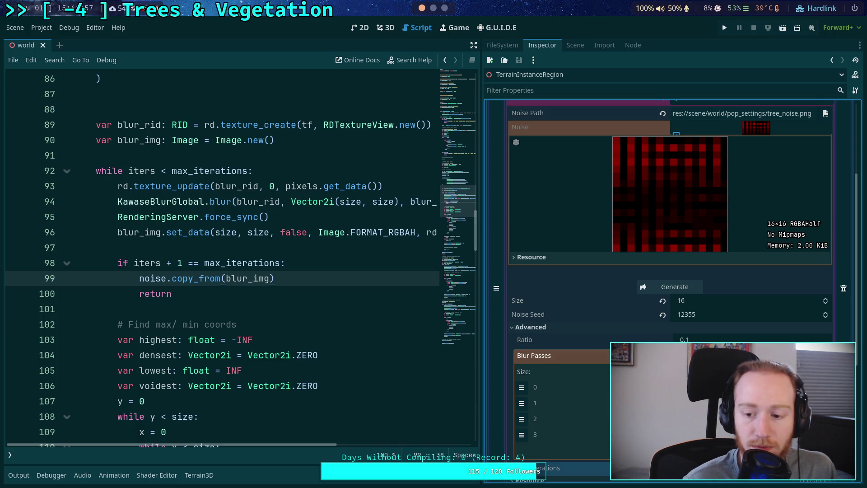
{"action": "left_click", "coordinate": [674, 287]}
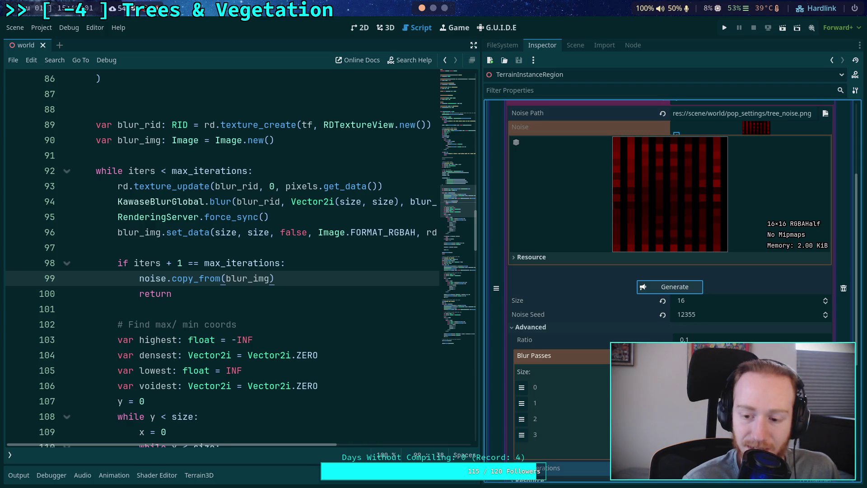
Add a fifth blur pass and regenerate, giving a dim, blotchy dark-red noise texture.
{"action": "scroll", "coordinate": [316, 406], "scroll_direction": "right", "scroll_amount": 5}
{"action": "scroll", "coordinate": [340, 370], "scroll_direction": "left", "scroll_amount": 5}
{"action": "scroll", "coordinate": [340, 370], "scroll_direction": "down", "scroll_amount": 15}
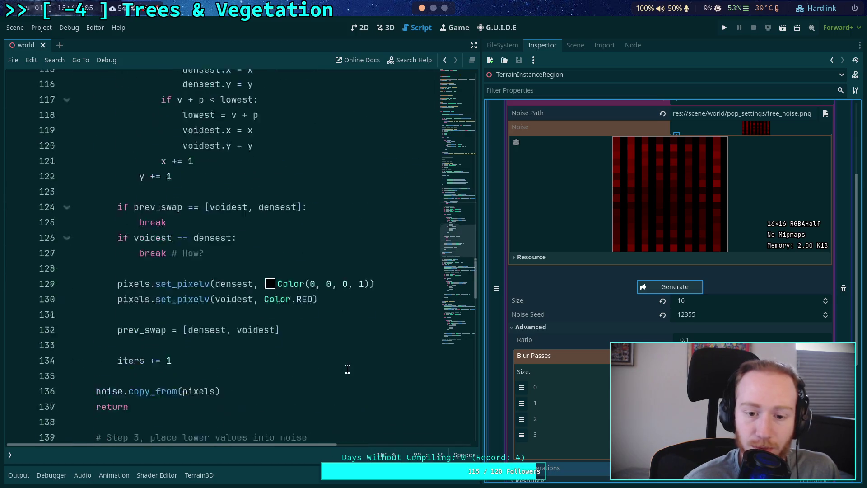
{"action": "scroll", "coordinate": [362, 404], "scroll_direction": "right", "scroll_amount": 5}
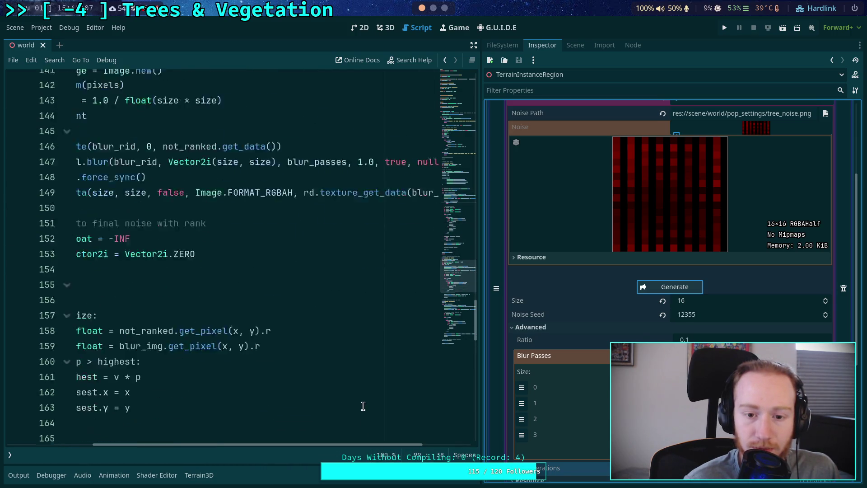
{"action": "scroll", "coordinate": [361, 404], "scroll_direction": "down", "scroll_amount": 10}
{"action": "scroll", "coordinate": [368, 410], "scroll_direction": "up", "scroll_amount": 5}
{"action": "scroll", "coordinate": [363, 405], "scroll_direction": "up", "scroll_amount": 17}
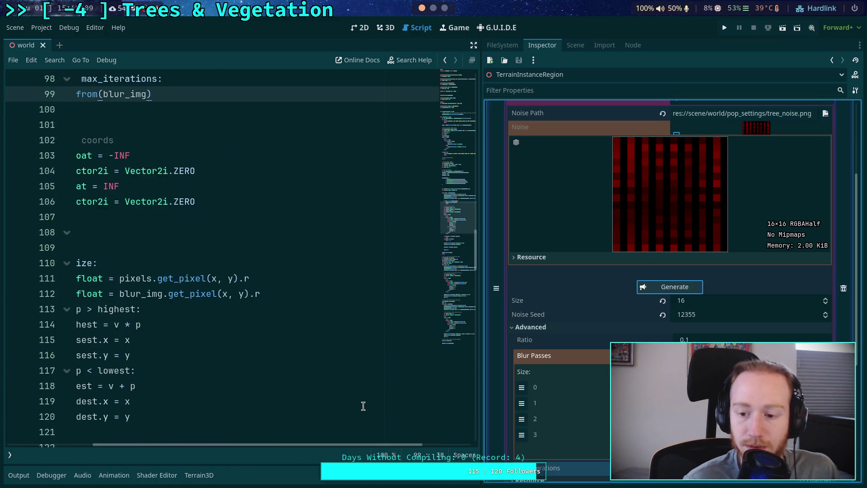
{"action": "left_click", "coordinate": [673, 450]}
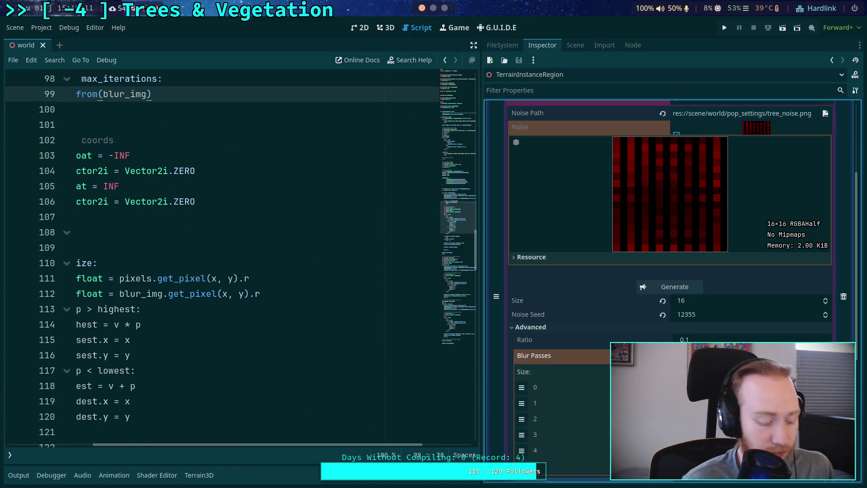
{"action": "left_click", "coordinate": [675, 287]}
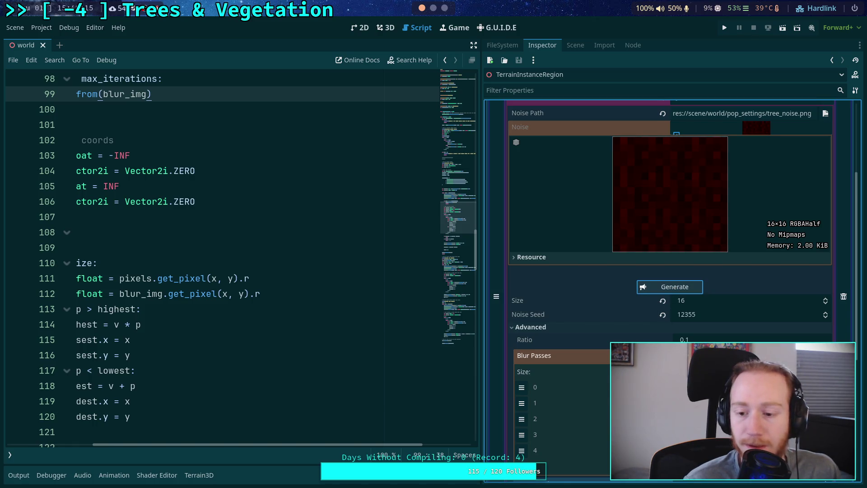
Reset Blur Passes to one entry of 0.5, add two more entries, and regenerate.
{"action": "scroll", "coordinate": [668, 289], "scroll_direction": "down", "scroll_amount": 2}
{"action": "left_click", "coordinate": [750, 324]}
{"action": "type", "text": "1"}
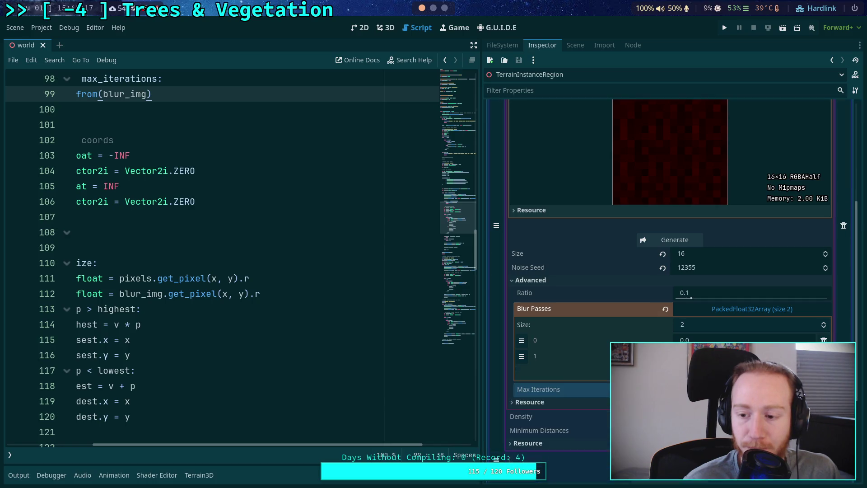
{"action": "key", "text": "Tab"}
{"action": "type", "text": "0.5"}
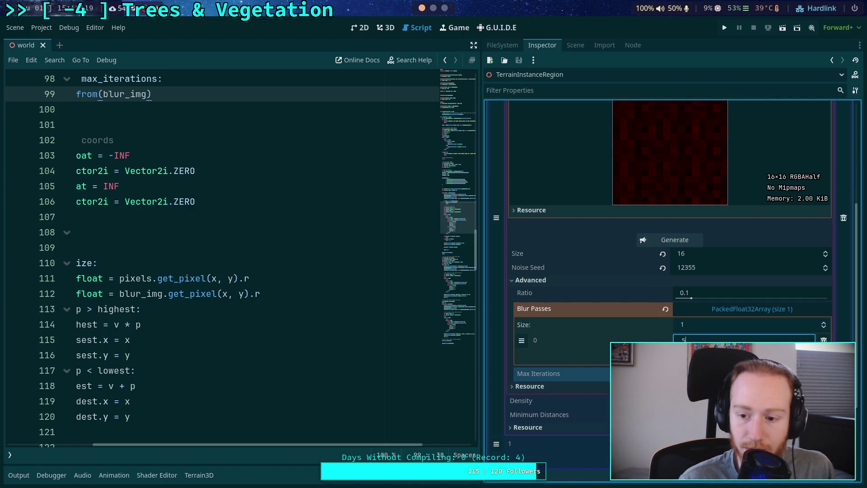
{"action": "left_click", "coordinate": [673, 356]}
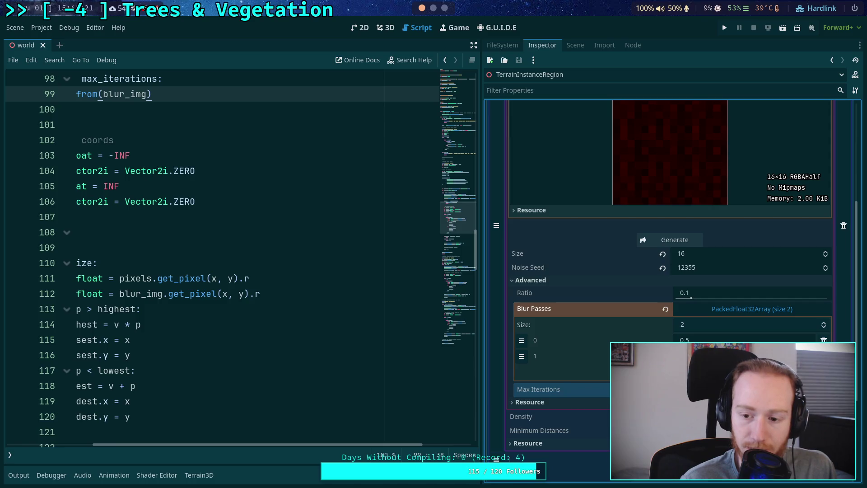
{"action": "left_click", "coordinate": [672, 371]}
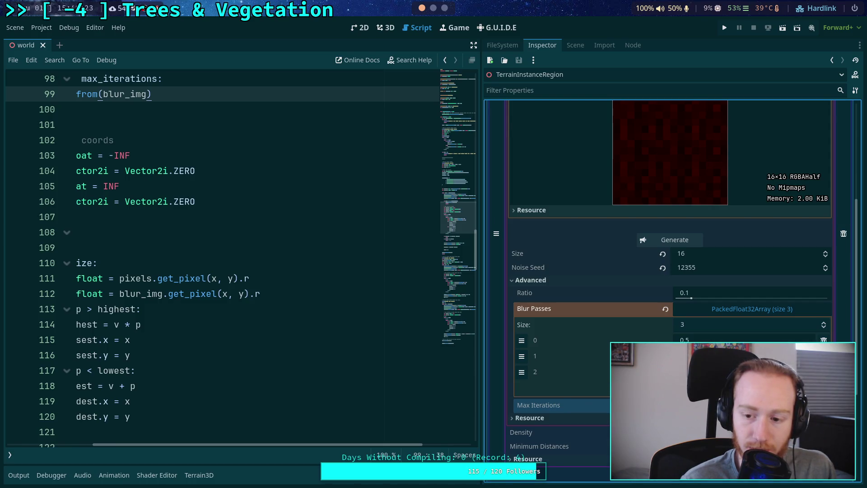
{"action": "left_click", "coordinate": [680, 241]}
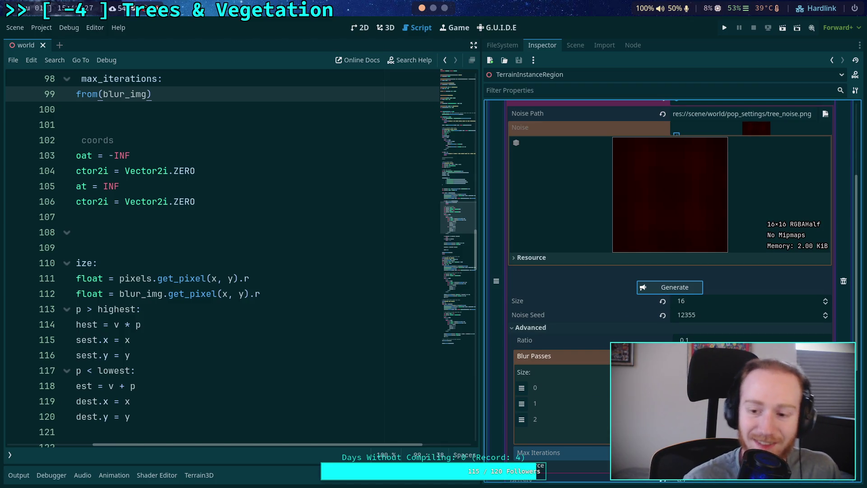
Regenerate the tree noise twice more into a dark blurred texture.
{"action": "scroll", "coordinate": [668, 271], "scroll_direction": "down", "scroll_amount": 2}
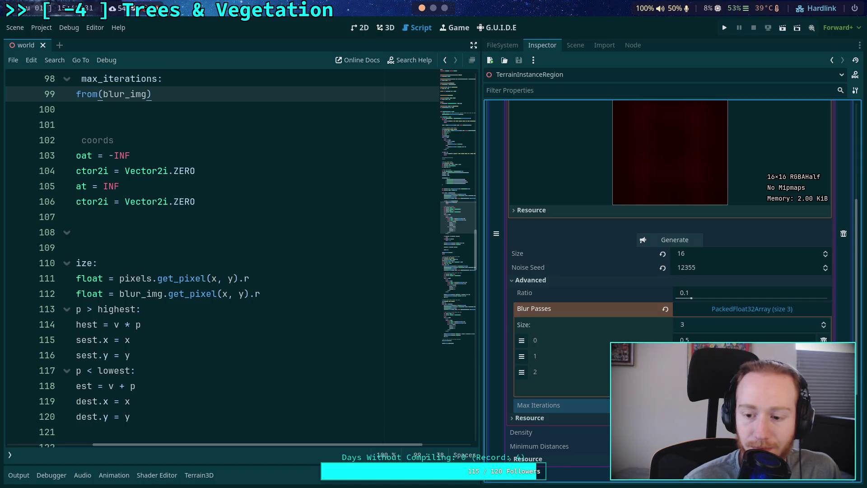
{"action": "scroll", "coordinate": [659, 303], "scroll_direction": "up", "scroll_amount": 2}
{"action": "left_click", "coordinate": [672, 287]}
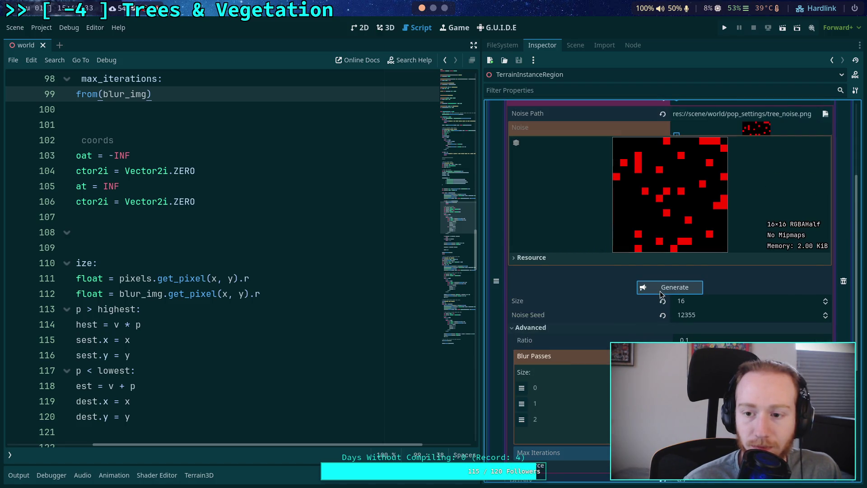
{"action": "left_click", "coordinate": [677, 290]}
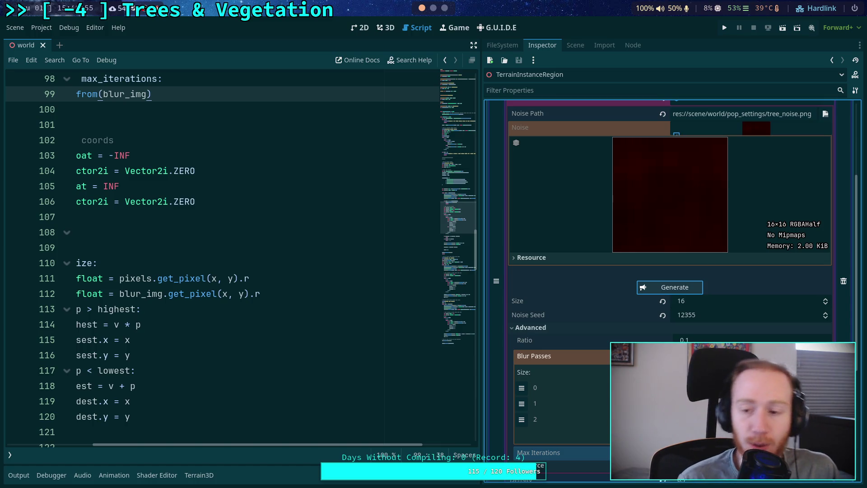
Place the caret on the highest-value assignment at line 114 of the script.
{"action": "scroll", "coordinate": [130, 423], "scroll_direction": "left", "scroll_amount": 5}
{"action": "left_click", "coordinate": [257, 324]}
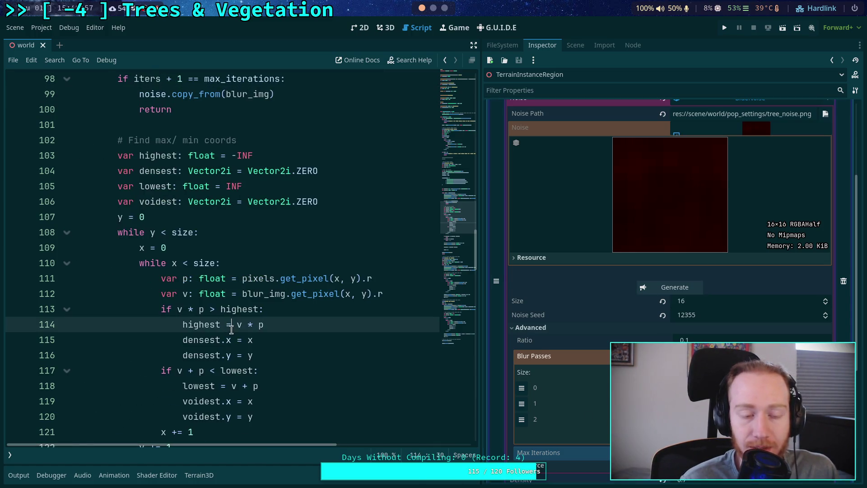
{"action": "scroll", "coordinate": [257, 356], "scroll_direction": "up", "scroll_amount": 2}
{"action": "scroll", "coordinate": [435, 16], "scroll_direction": "down", "scroll_amount": 2}
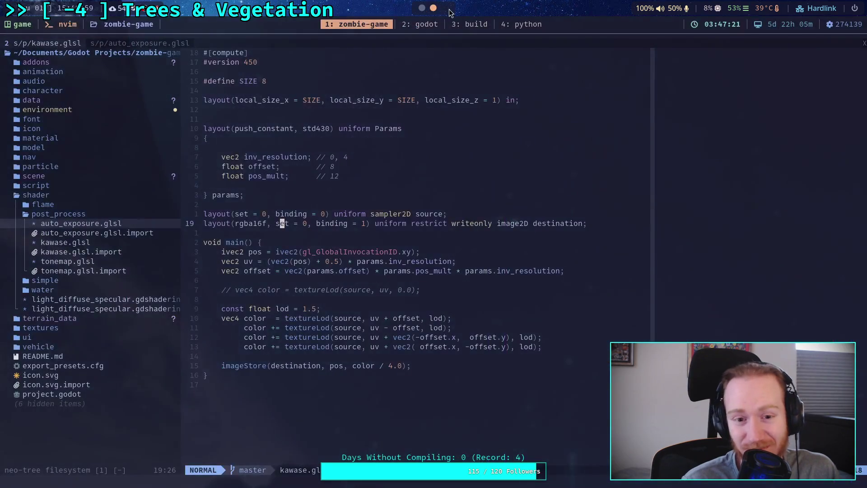
Read Intel's blur article comparing Kawase and 35x35 Gauss quality, then return to Godot.
{"action": "left_click", "coordinate": [9, 362]}
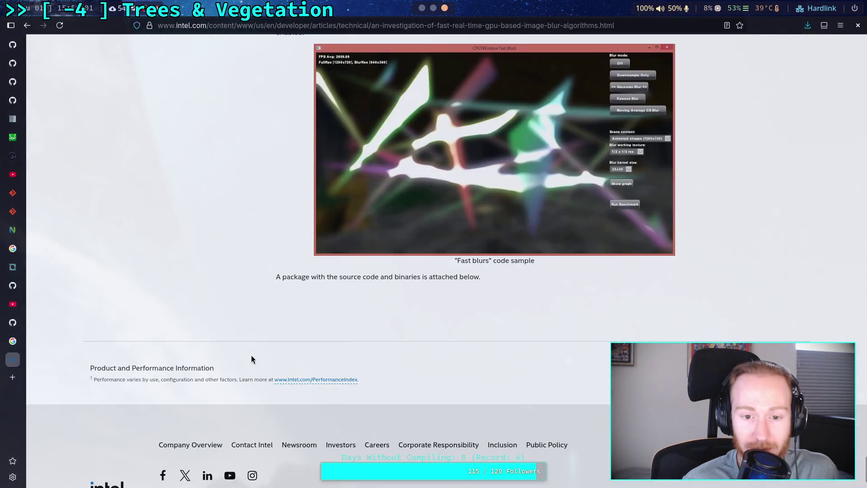
{"action": "scroll", "coordinate": [251, 355], "scroll_direction": "up", "scroll_amount": 15}
{"action": "scroll", "coordinate": [251, 355], "scroll_direction": "up", "scroll_amount": 14}
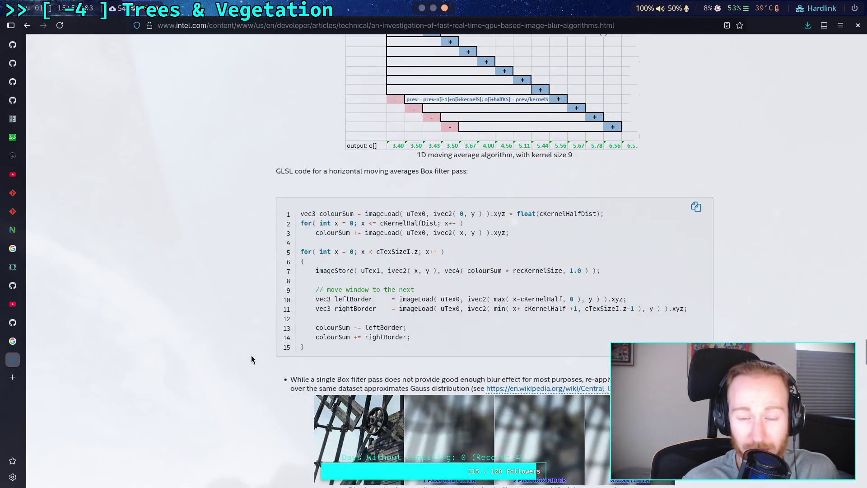
{"action": "scroll", "coordinate": [251, 355], "scroll_direction": "down", "scroll_amount": 3}
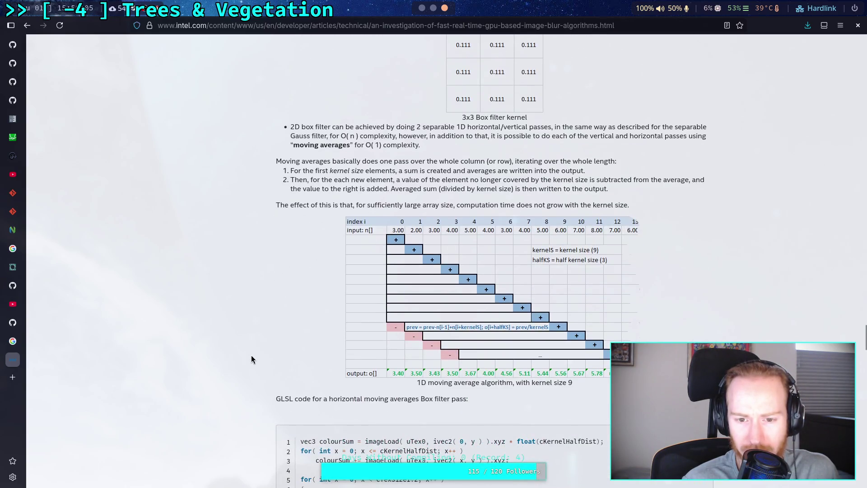
{"action": "scroll", "coordinate": [250, 354], "scroll_direction": "up", "scroll_amount": 20}
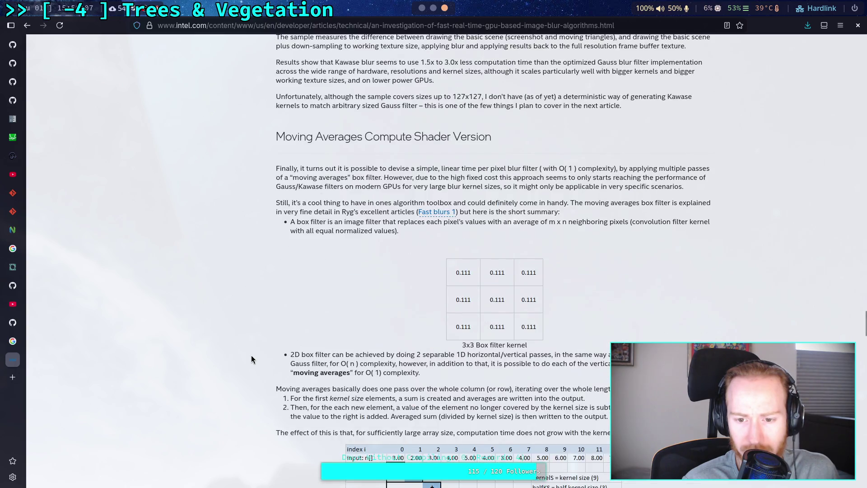
{"action": "scroll", "coordinate": [251, 355], "scroll_direction": "up", "scroll_amount": 8}
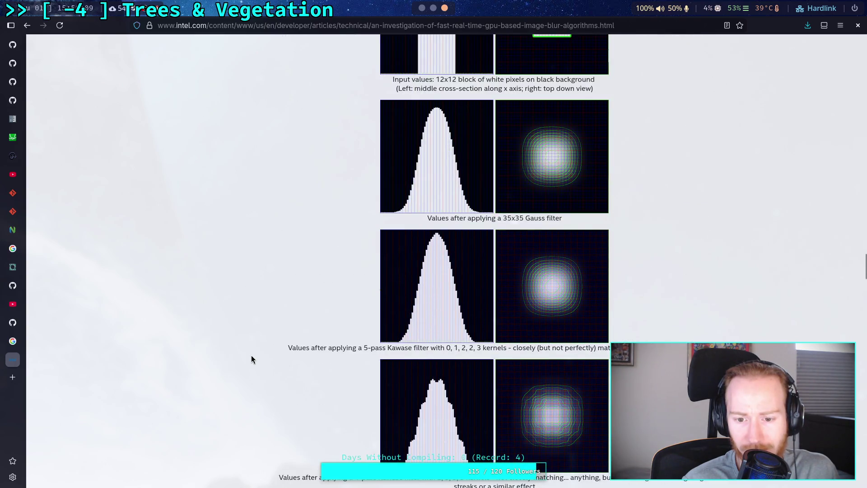
{"action": "scroll", "coordinate": [251, 354], "scroll_direction": "down", "scroll_amount": 2}
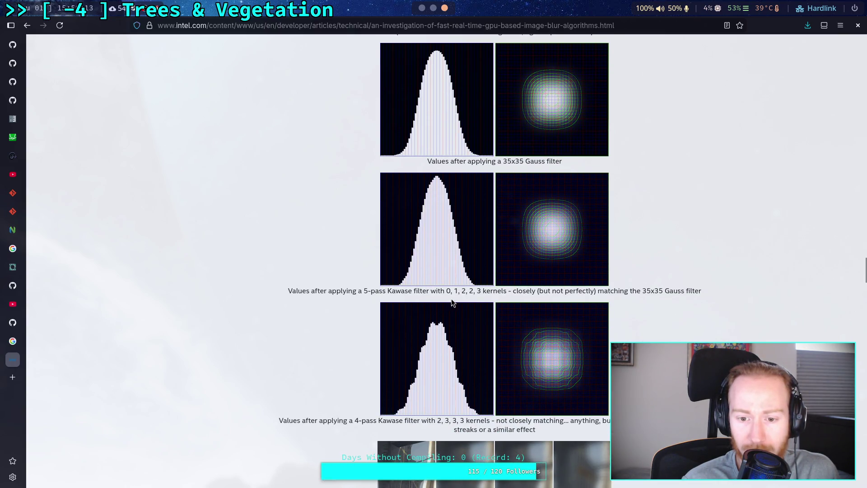
{"action": "scroll", "coordinate": [459, 295], "scroll_direction": "up", "scroll_amount": 6}
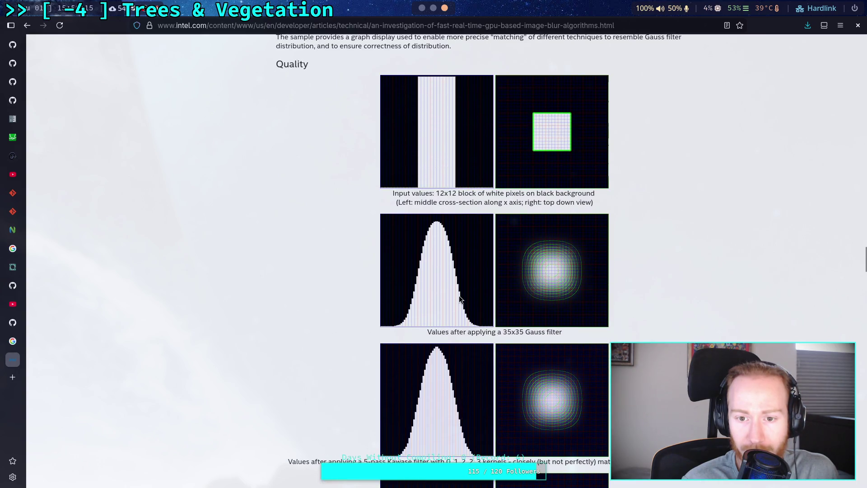
{"action": "scroll", "coordinate": [459, 295], "scroll_direction": "down", "scroll_amount": 2}
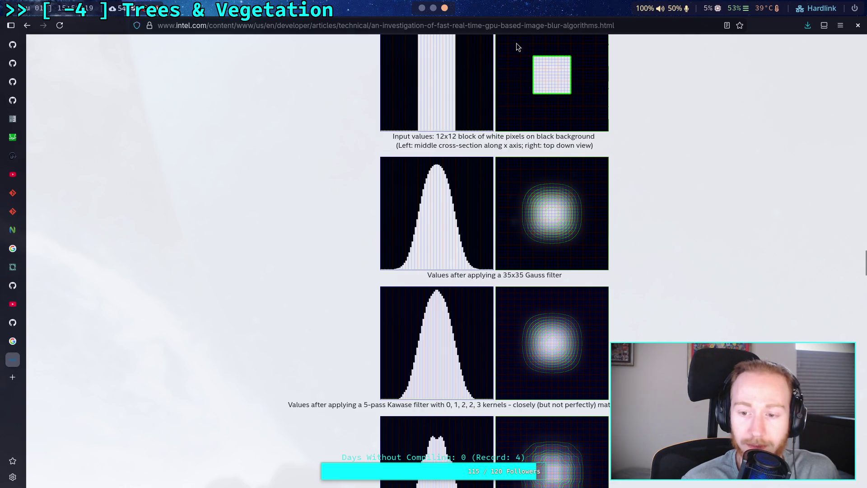
{"action": "key", "text": "super+1"}
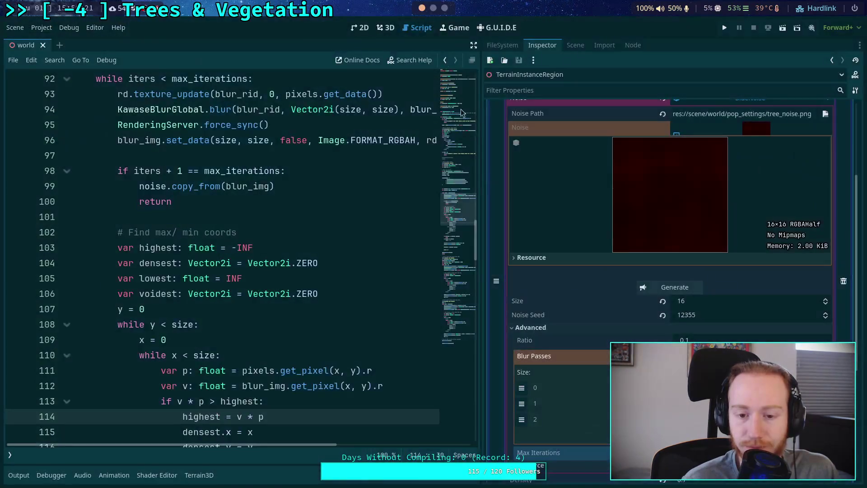
Add fourth and fifth blur pass entries to the BlueNoise resource.
{"action": "left_click", "coordinate": [830, 469]}
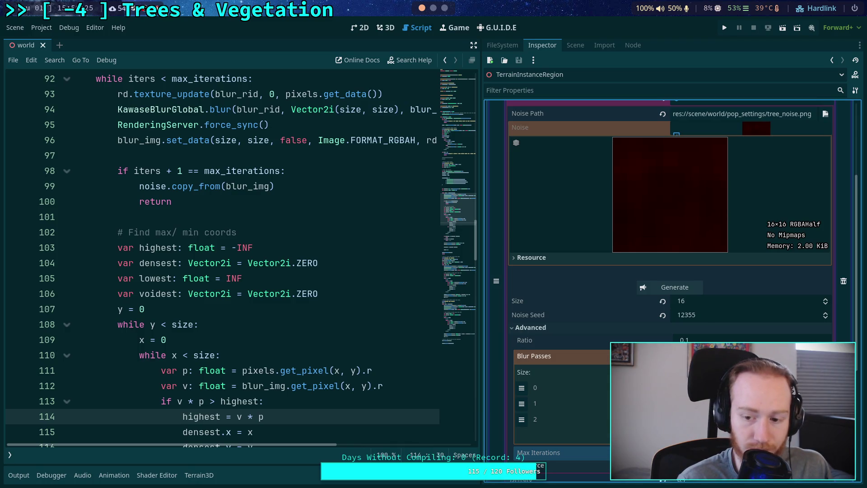
{"action": "left_click", "coordinate": [673, 434]}
{"action": "left_click", "coordinate": [673, 450]}
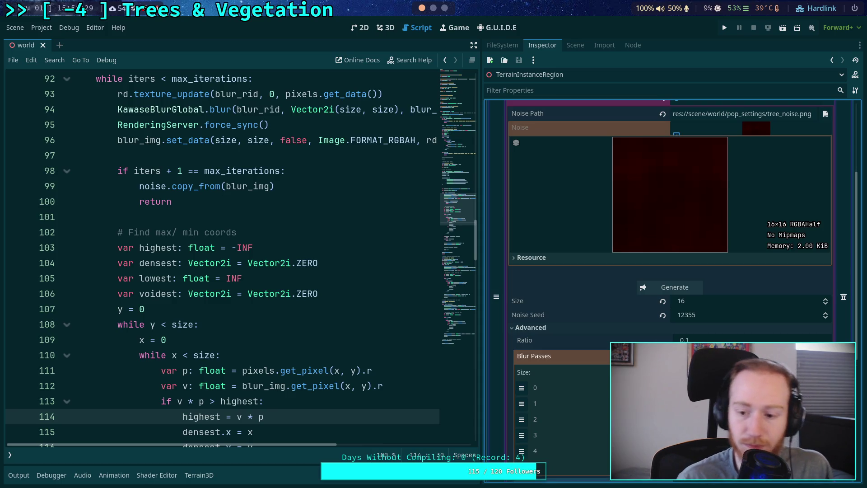
Regenerate the tree noise texture three times with five blur passes.
{"action": "left_click", "coordinate": [677, 291]}
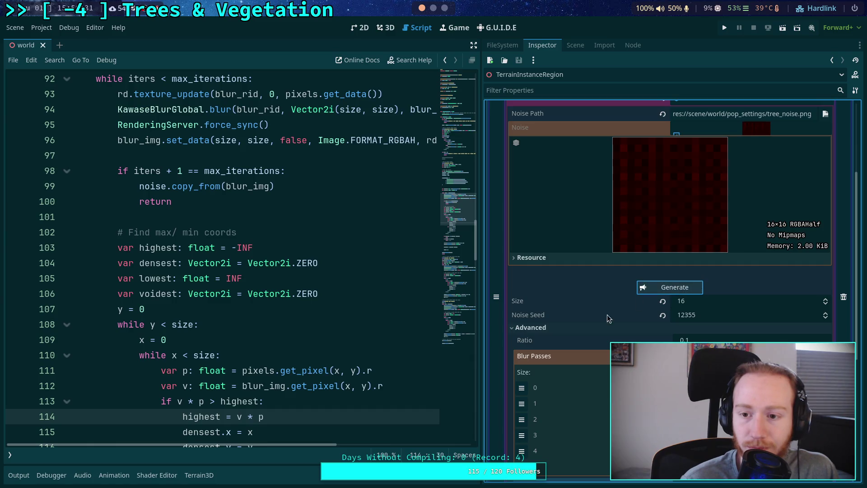
{"action": "scroll", "coordinate": [593, 340], "scroll_direction": "down", "scroll_amount": 3}
{"action": "scroll", "coordinate": [593, 346], "scroll_direction": "up", "scroll_amount": 2}
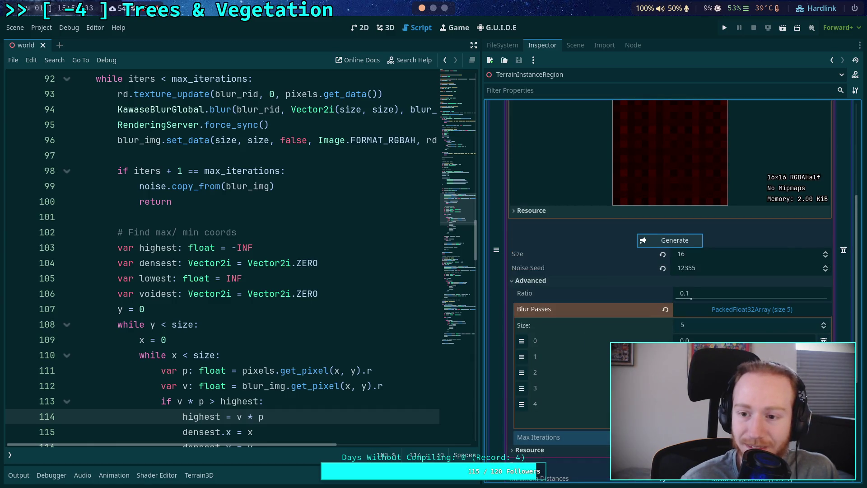
{"action": "left_click", "coordinate": [674, 240]}
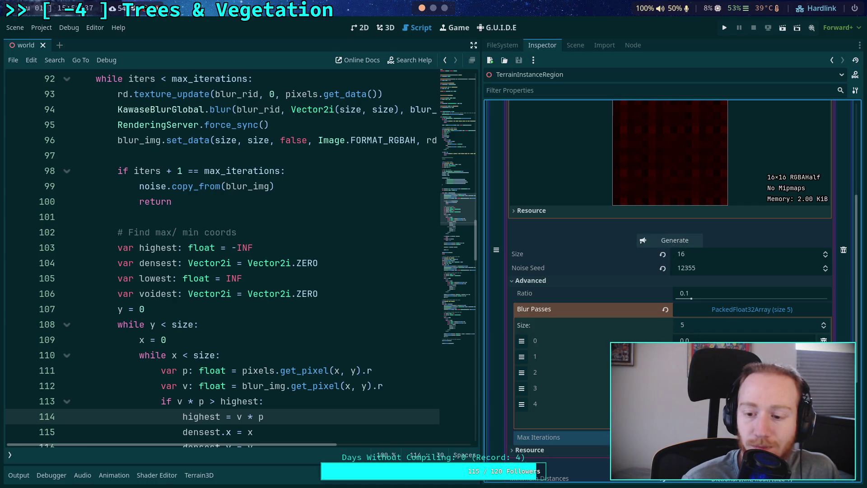
{"action": "left_click", "coordinate": [685, 241]}
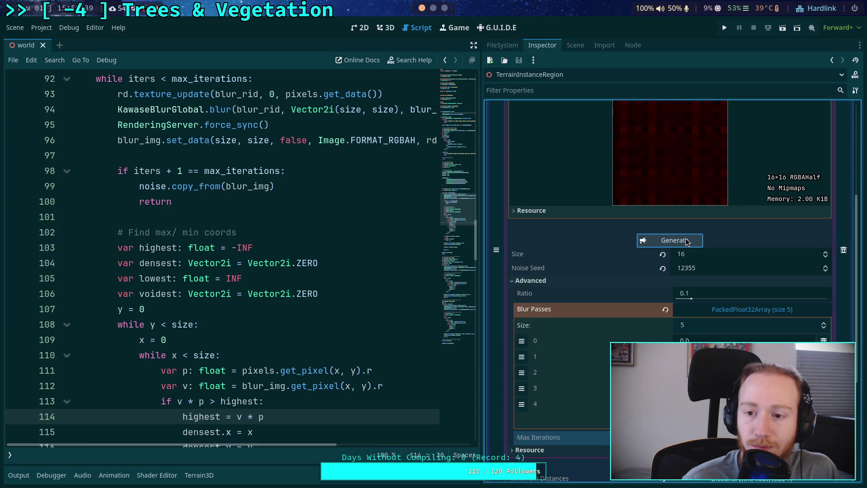
{"action": "left_click", "coordinate": [445, 8]}
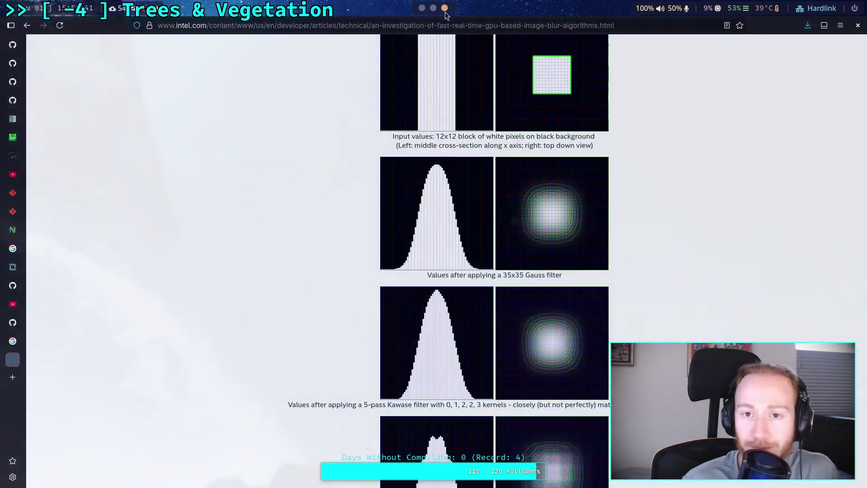
Close the Intel blur-algorithms article tab.
{"action": "scroll", "coordinate": [441, 246], "scroll_direction": "up", "scroll_amount": 5}
{"action": "scroll", "coordinate": [350, 278], "scroll_direction": "up", "scroll_amount": 3}
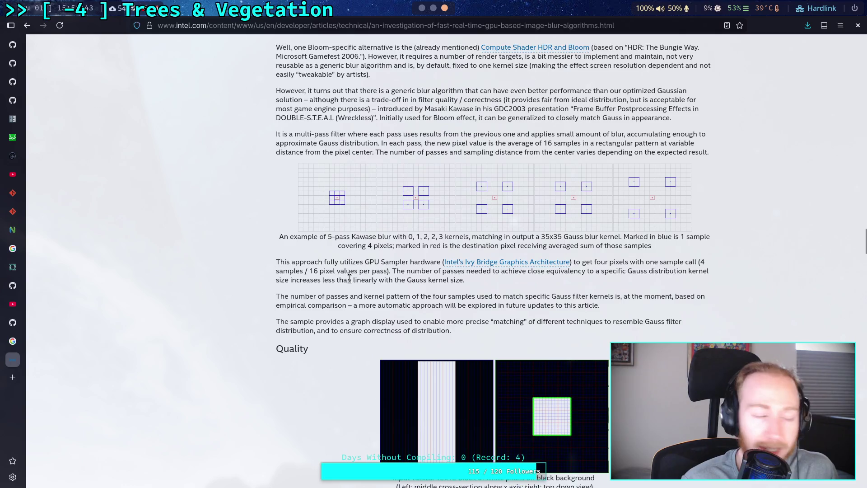
{"action": "key", "text": "ctrl+w"}
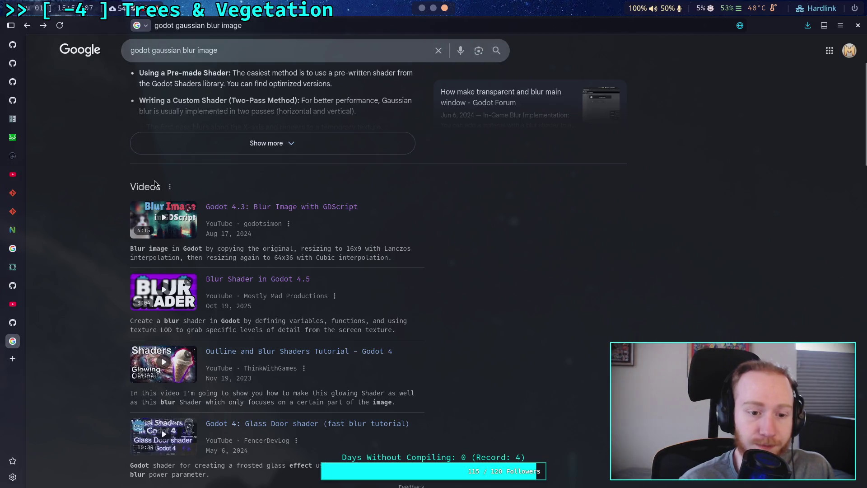
Read the Godot Shaders Gaussian Blur shader code, then go back to the search results.
{"action": "scroll", "coordinate": [88, 234], "scroll_direction": "down", "scroll_amount": 5}
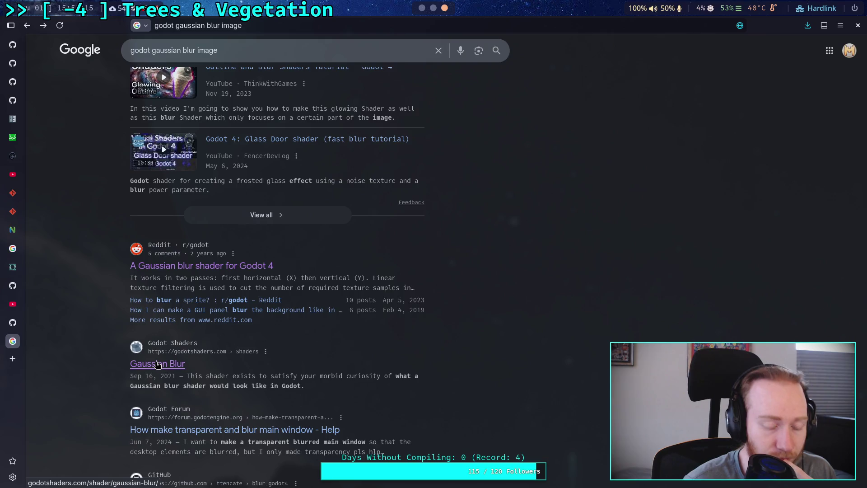
{"action": "left_click", "coordinate": [158, 364]}
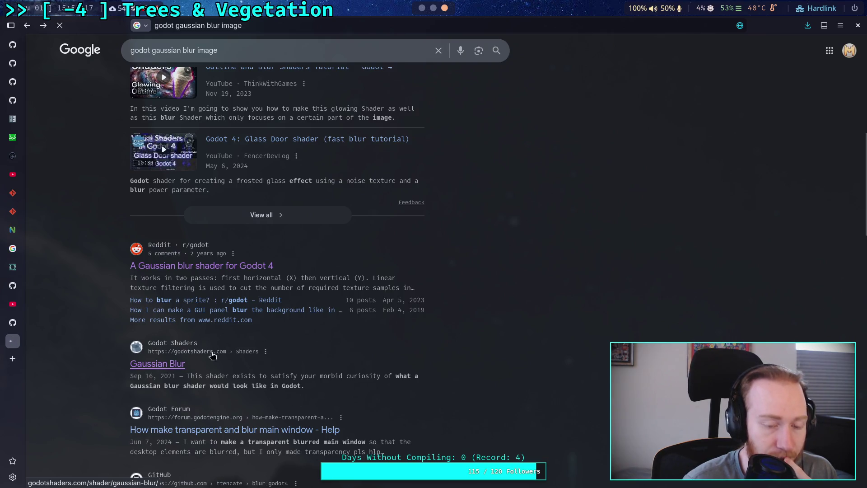
{"action": "scroll", "coordinate": [237, 343], "scroll_direction": "down", "scroll_amount": 5}
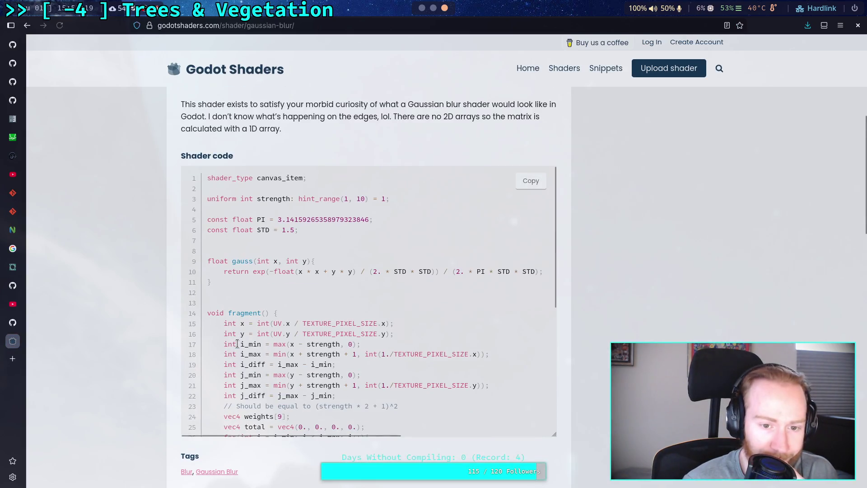
{"action": "left_click_drag", "start_coordinate": [254, 230], "coordinate": [298, 230]}
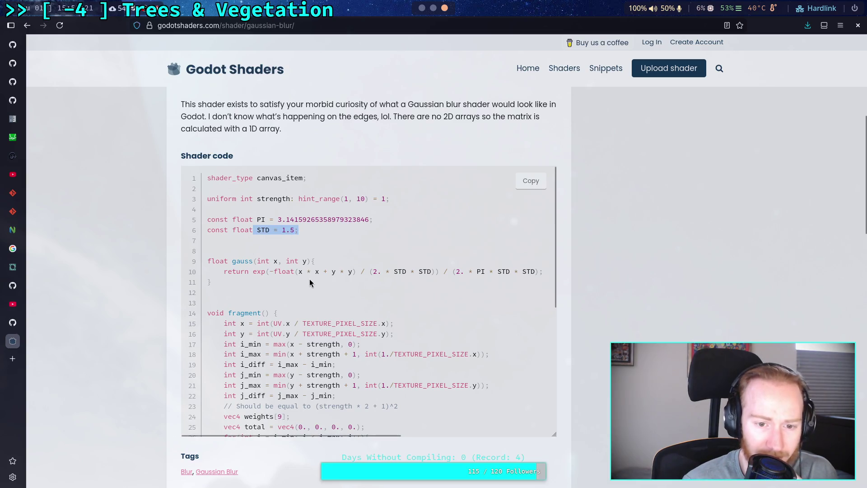
{"action": "scroll", "coordinate": [311, 289], "scroll_direction": "down", "scroll_amount": 6}
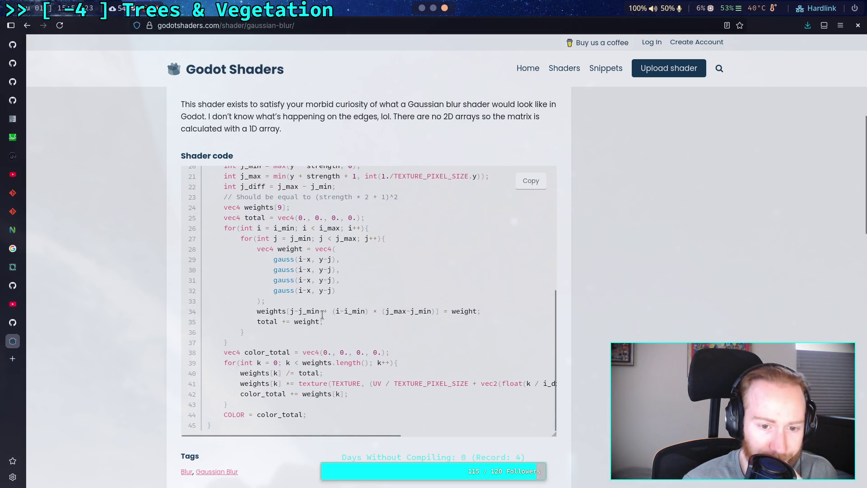
{"action": "scroll", "coordinate": [323, 316], "scroll_direction": "up", "scroll_amount": 6}
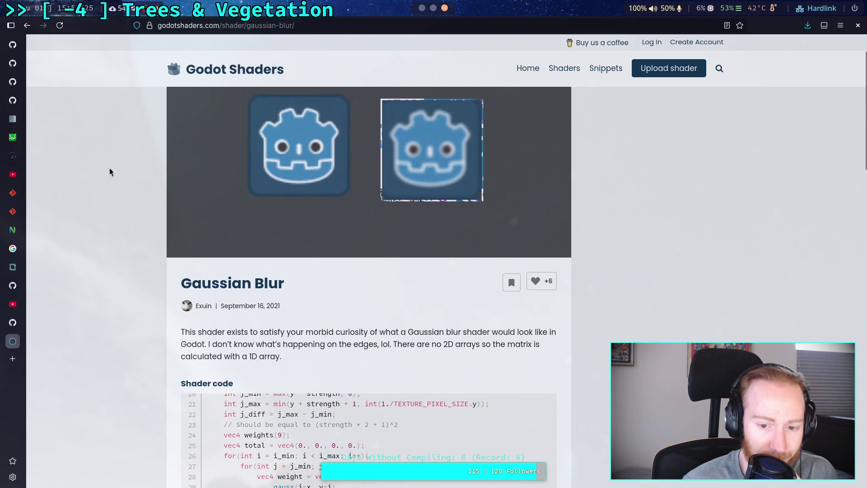
{"action": "left_click", "coordinate": [24, 29]}
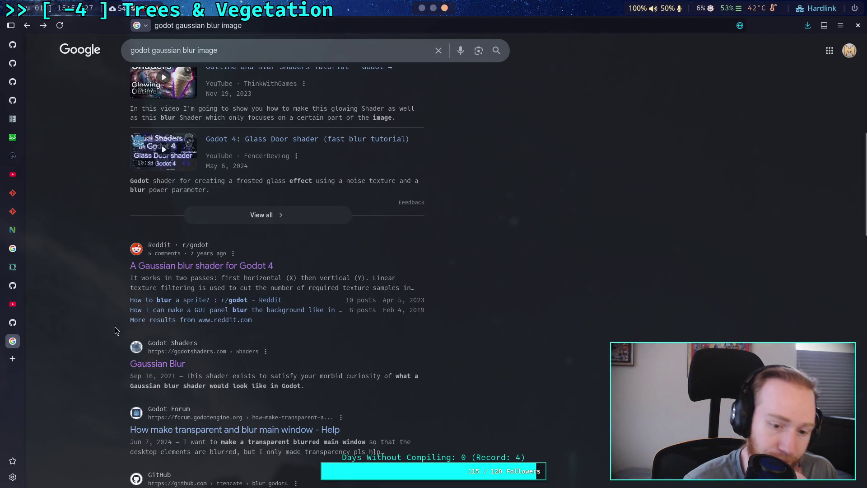
Change the Google query to 'gaussian blur image' and search.
{"action": "scroll", "coordinate": [116, 325], "scroll_direction": "up", "scroll_amount": 8}
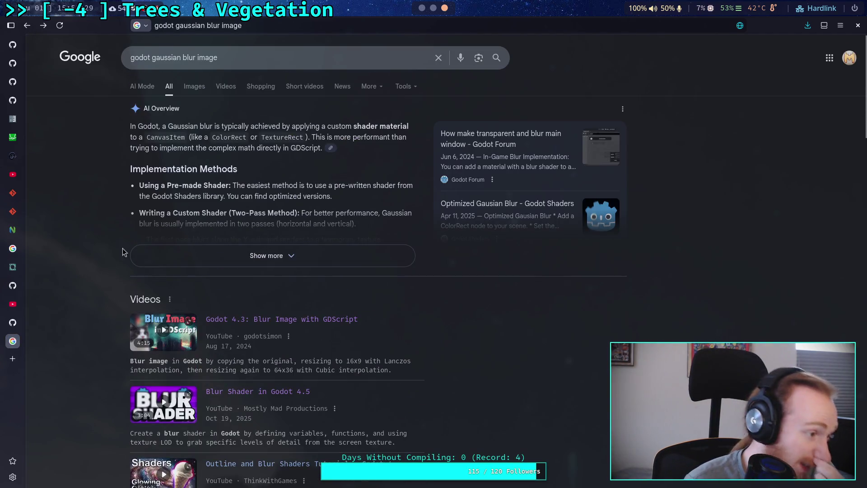
{"action": "left_click", "coordinate": [250, 53]}
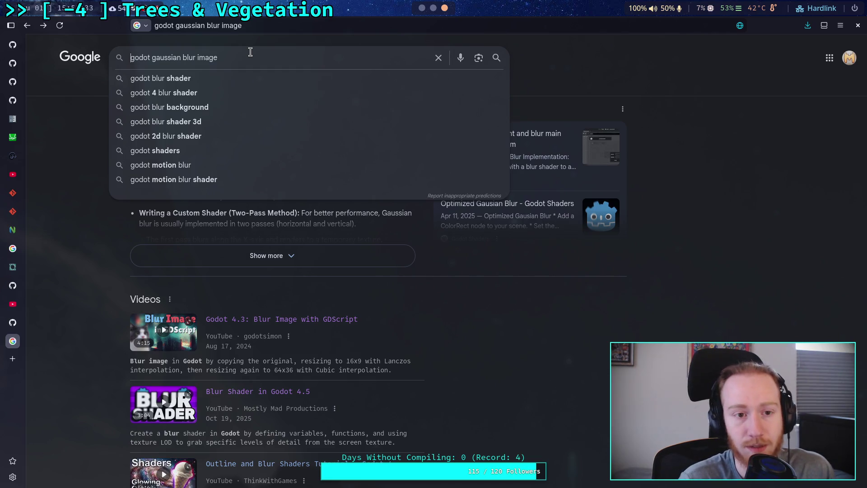
{"action": "left_click_drag", "start_coordinate": [156, 58], "coordinate": [122, 59]}
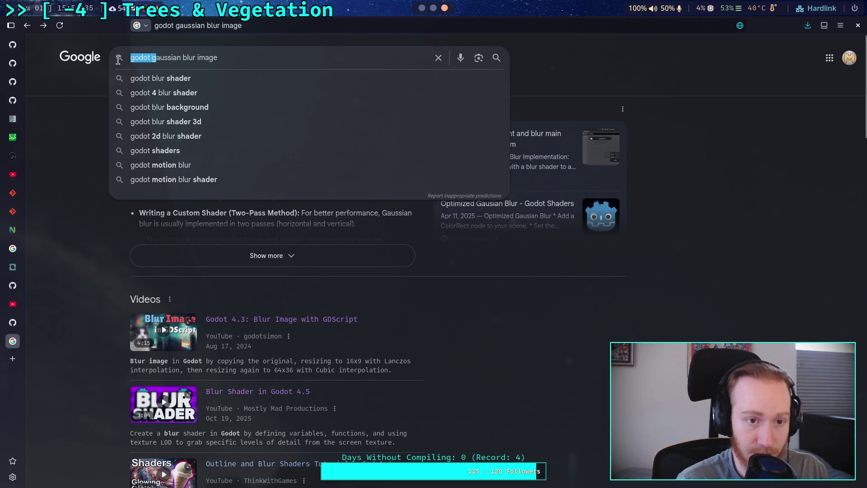
{"action": "type", "text": "g"}
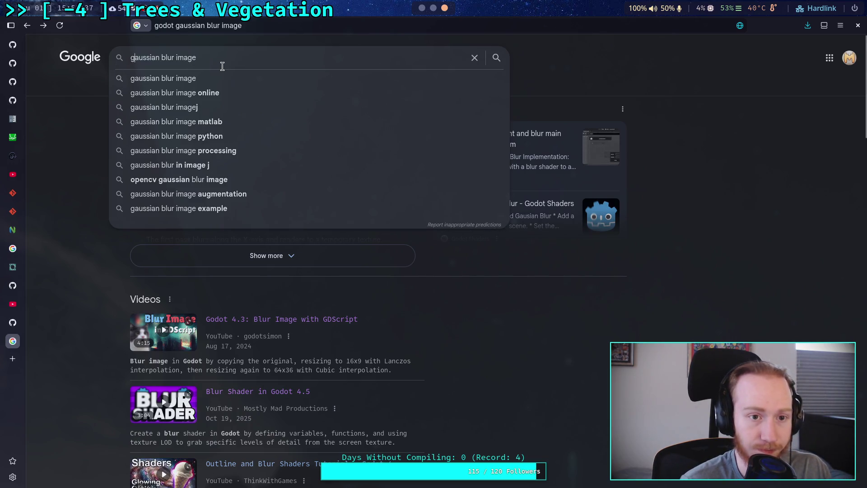
{"action": "key", "text": "Return"}
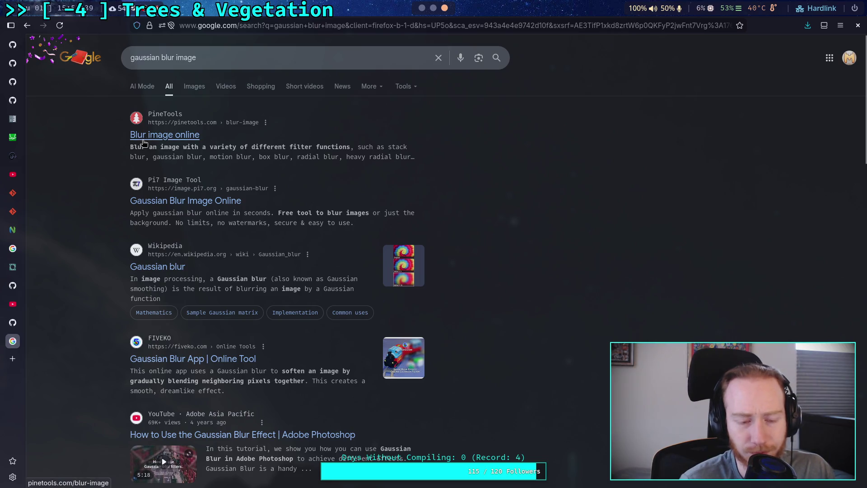
Read Wikipedia's Gaussian blur article down through the sample matrix and Implementation section.
{"action": "left_click", "coordinate": [166, 266]}
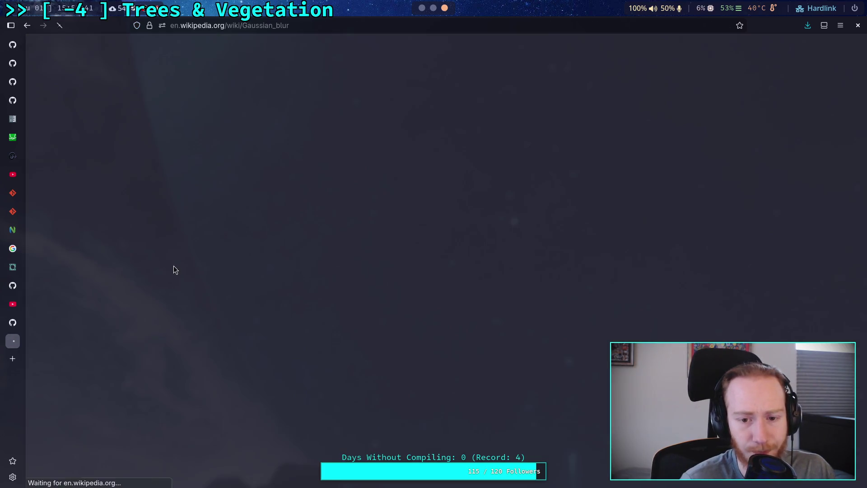
{"action": "scroll", "coordinate": [288, 271], "scroll_direction": "down", "scroll_amount": 5}
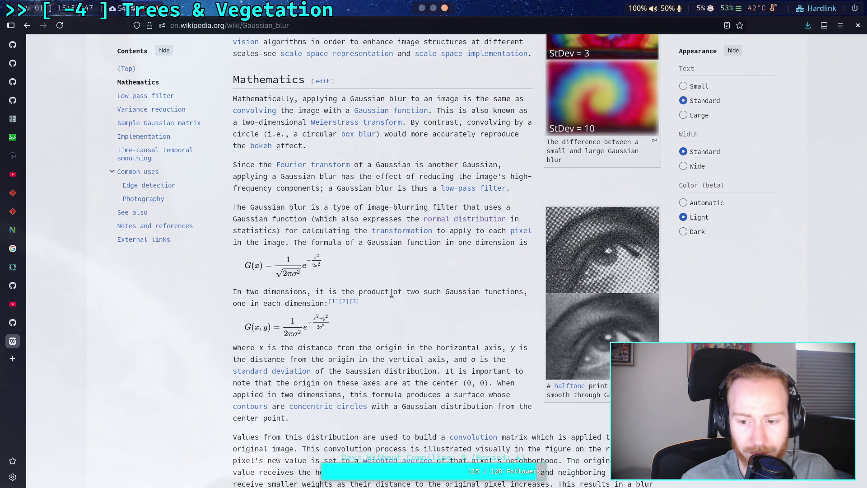
{"action": "scroll", "coordinate": [392, 293], "scroll_direction": "down", "scroll_amount": 2}
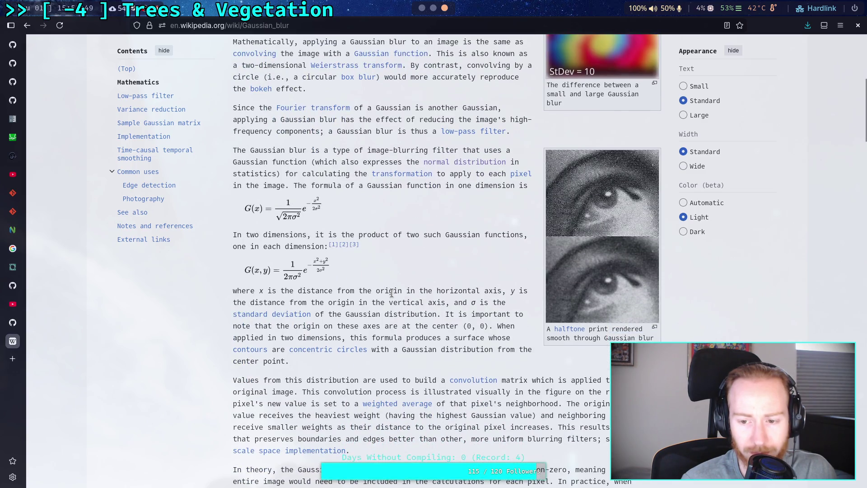
{"action": "scroll", "coordinate": [392, 293], "scroll_direction": "down", "scroll_amount": 15}
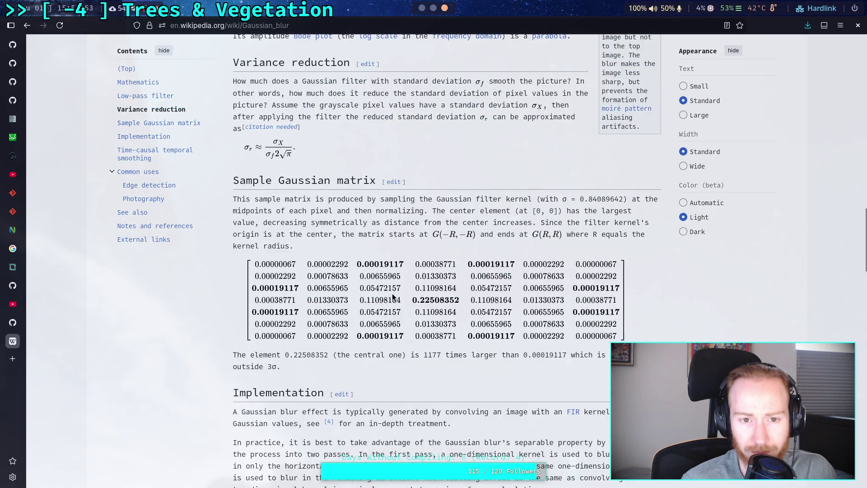
{"action": "scroll", "coordinate": [392, 293], "scroll_direction": "down", "scroll_amount": 10}
{"action": "scroll", "coordinate": [392, 293], "scroll_direction": "up", "scroll_amount": 6}
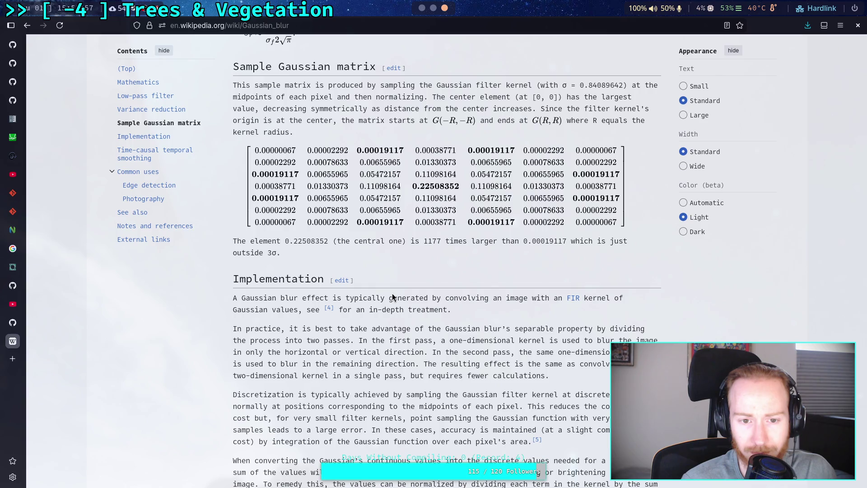
{"action": "scroll", "coordinate": [392, 297], "scroll_direction": "up", "scroll_amount": 2}
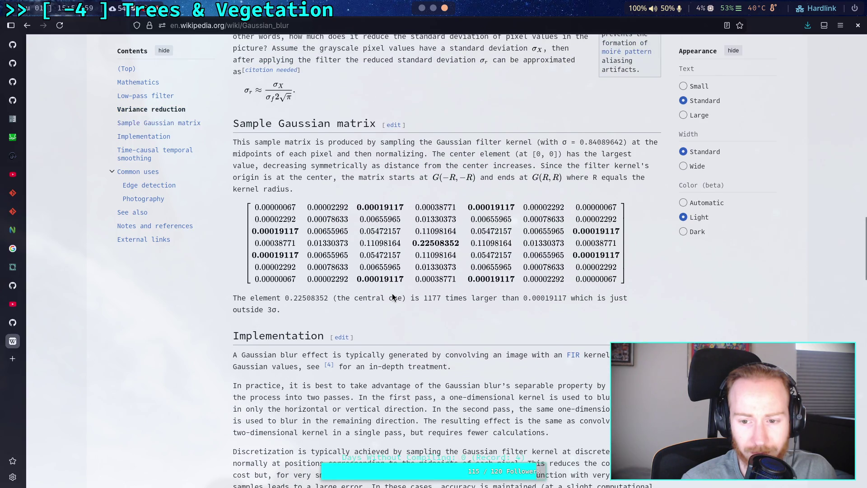
{"action": "scroll", "coordinate": [338, 295], "scroll_direction": "up", "scroll_amount": 2}
{"action": "scroll", "coordinate": [338, 295], "scroll_direction": "down", "scroll_amount": 16}
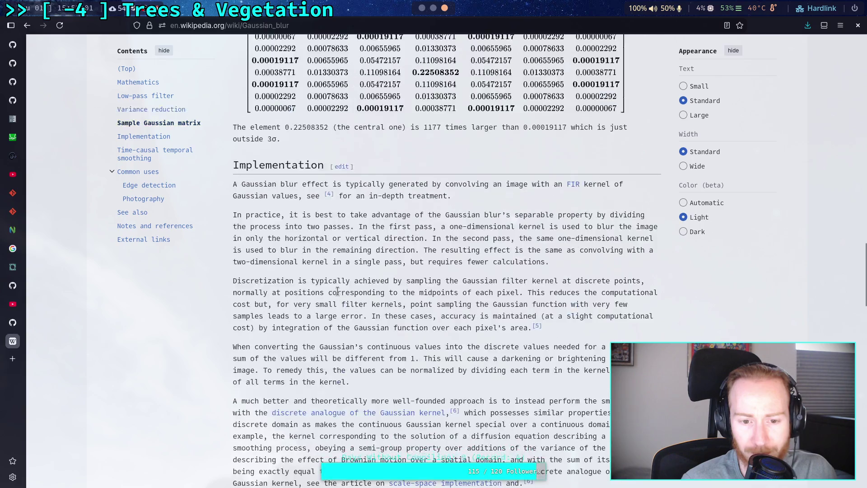
{"action": "scroll", "coordinate": [338, 294], "scroll_direction": "up", "scroll_amount": 6}
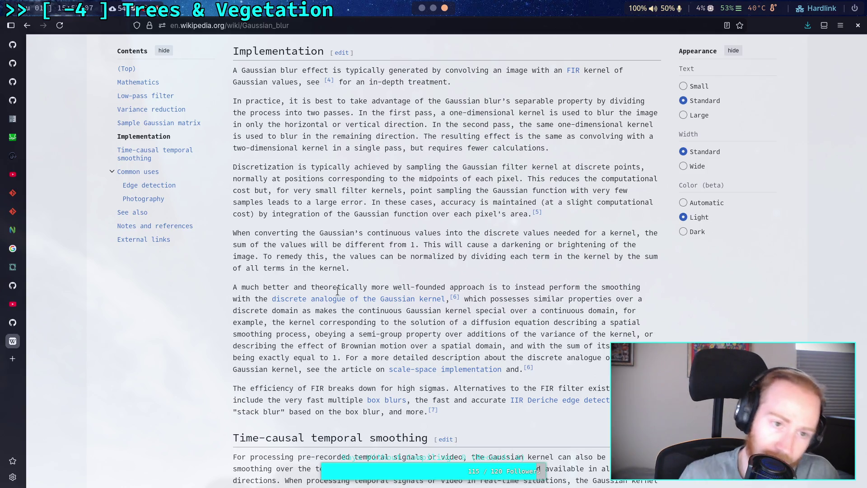
Search Google for 'gaussian blur python'.
{"action": "left_click", "coordinate": [27, 26]}
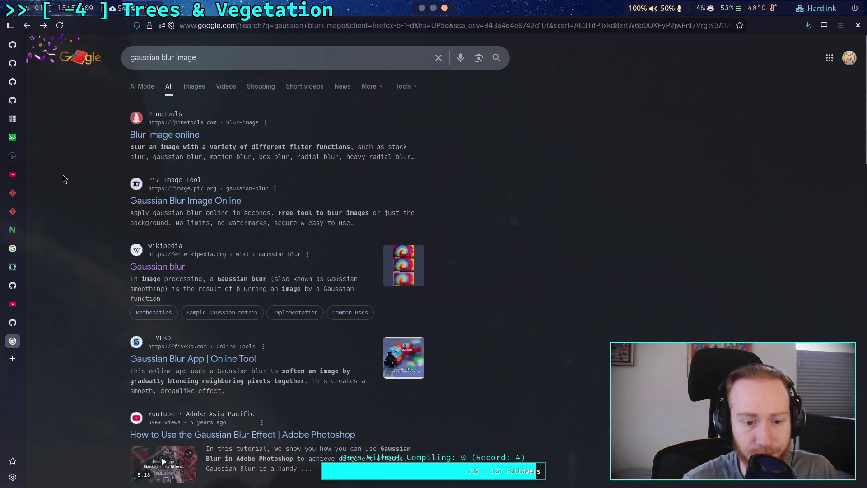
{"action": "left_click", "coordinate": [244, 58]}
{"action": "key", "text": "BackSpace"}
{"action": "key", "text": "BackSpace"}
{"action": "key", "text": "BackSpace"}
{"action": "key", "text": "BackSpace"}
{"action": "type", "text": "an bl"}
{"action": "key", "text": "BackSpace"}
{"action": "key", "text": "BackSpace"}
{"action": "type", "text": "p"}
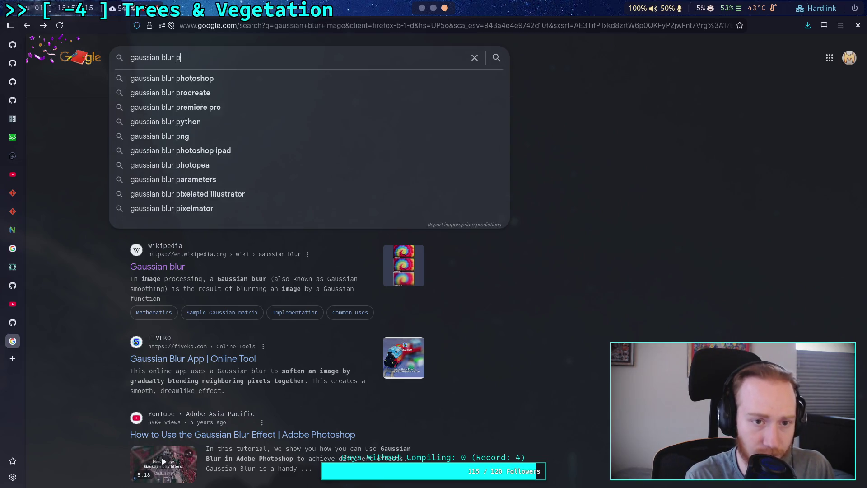
{"action": "type", "text": "ython"}
{"action": "key", "text": "Return"}
Skim the OpenCV, SciPy and Stack Overflow results, then return to the blue-noise article.
{"action": "scroll", "coordinate": [99, 281], "scroll_direction": "down", "scroll_amount": 10}
{"action": "scroll", "coordinate": [96, 220], "scroll_direction": "down", "scroll_amount": 5}
{"action": "scroll", "coordinate": [96, 221], "scroll_direction": "up", "scroll_amount": 8}
{"action": "scroll", "coordinate": [91, 240], "scroll_direction": "up", "scroll_amount": 5}
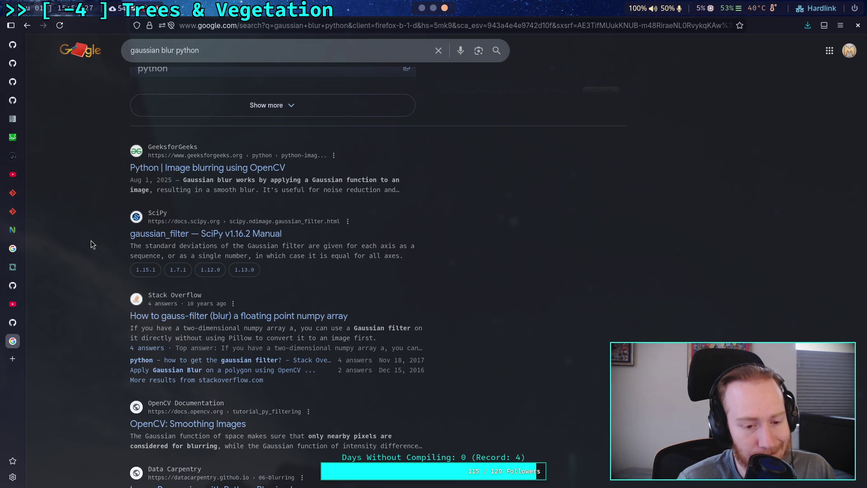
{"action": "left_click", "coordinate": [13, 267]}
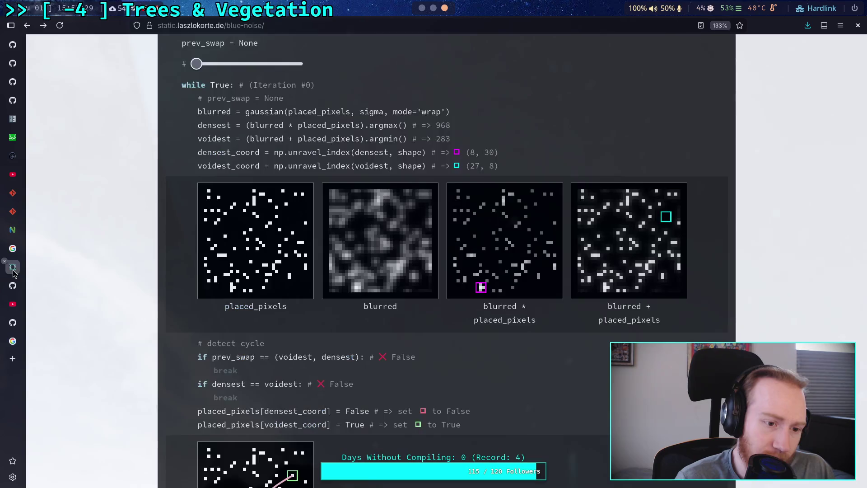
Copy the module name "skimage.filters" from the blue-noise article's import code.
{"action": "scroll", "coordinate": [212, 242], "scroll_direction": "up", "scroll_amount": 15}
{"action": "scroll", "coordinate": [211, 242], "scroll_direction": "down", "scroll_amount": 5}
{"action": "left_click_drag", "start_coordinate": [190, 157], "coordinate": [256, 158]}
{"action": "right_click", "coordinate": [261, 157]}
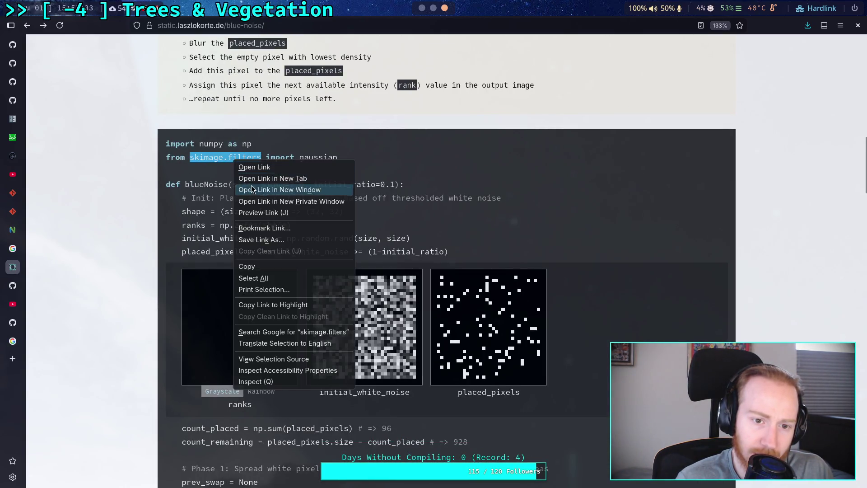
{"action": "left_click", "coordinate": [244, 266]}
Search Google for "python skimage.filters", open its documentation, and go to the scikit-image GitHub repository.
{"action": "left_click", "coordinate": [13, 341]}
{"action": "key", "text": "slash"}
{"action": "type", "text": "python"}
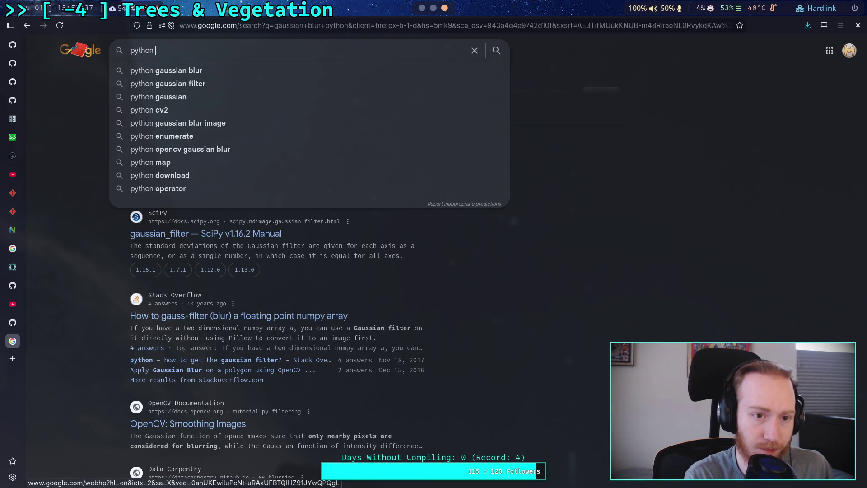
{"action": "key", "text": "ctrl+v"}
{"action": "key", "text": "Return"}
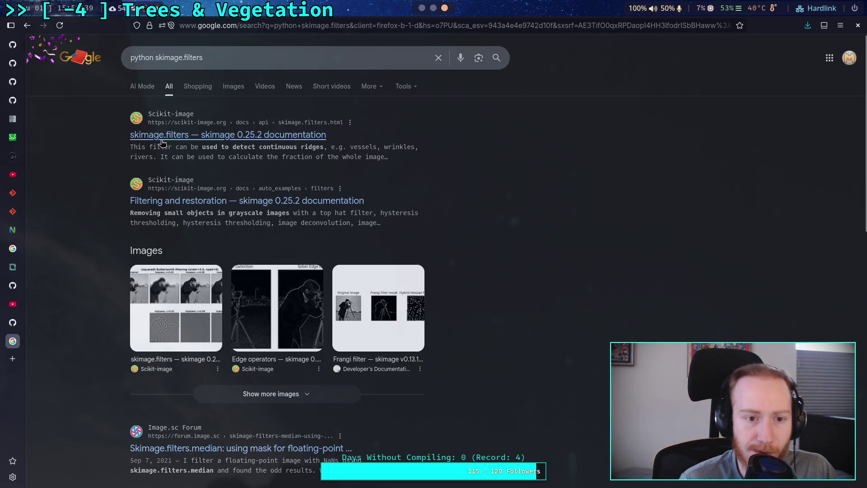
{"action": "left_click", "coordinate": [176, 134]}
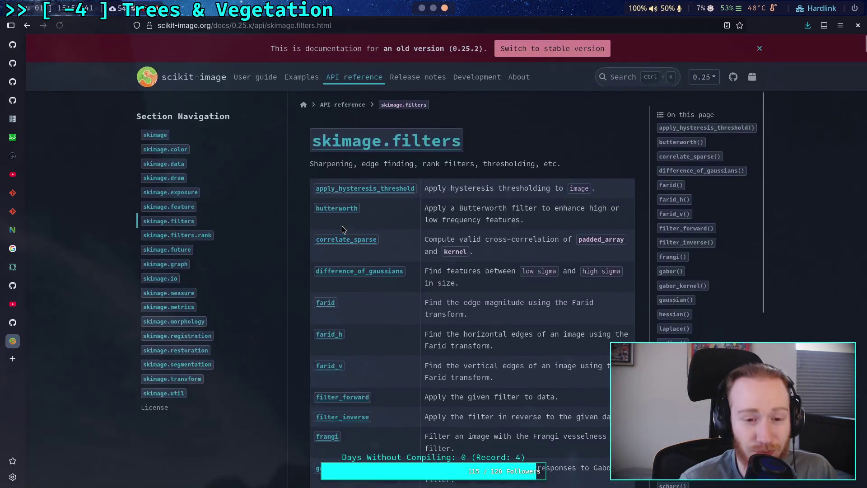
{"action": "scroll", "coordinate": [301, 243], "scroll_direction": "down", "scroll_amount": 3}
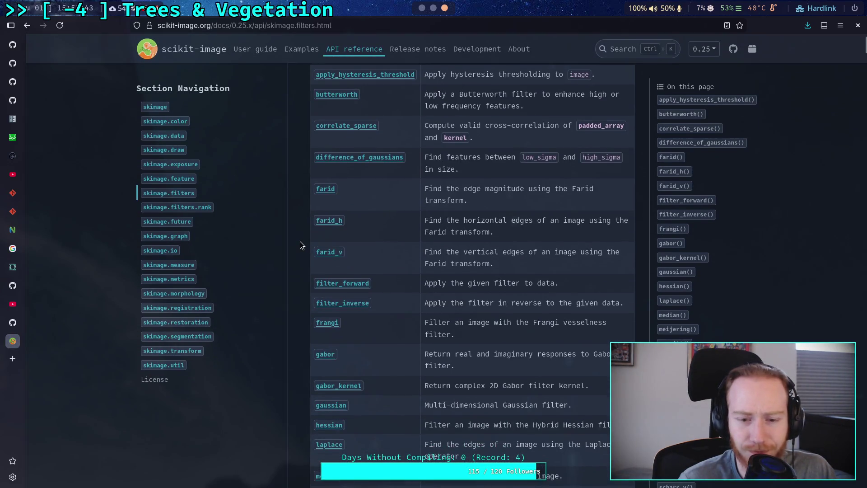
{"action": "left_click", "coordinate": [733, 49]}
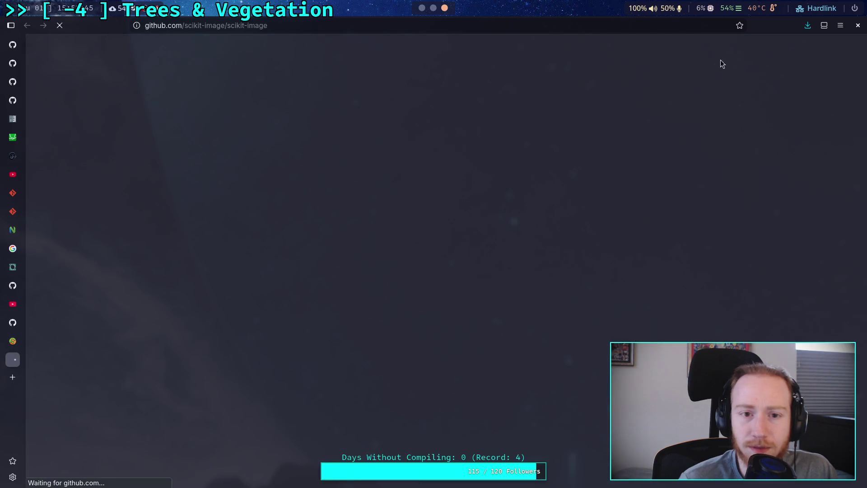
Browse to src/skimage/filters in the repository and view its __init__.py.
{"action": "scroll", "coordinate": [203, 235], "scroll_direction": "down", "scroll_amount": 2}
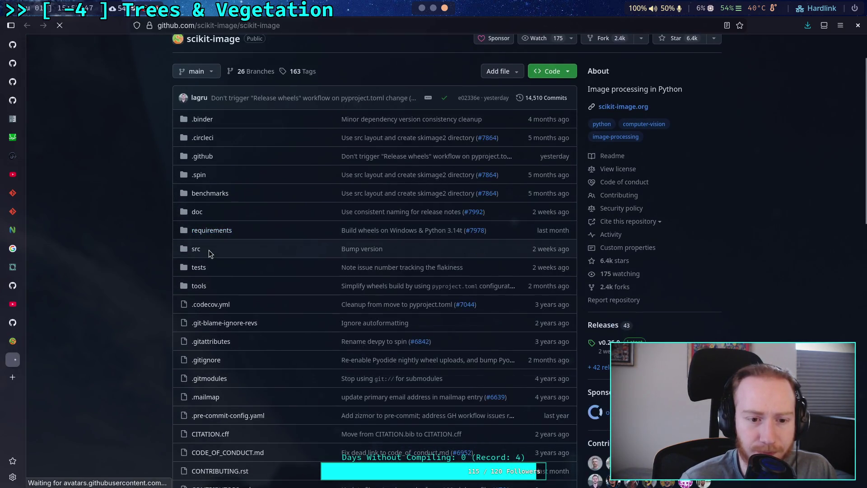
{"action": "left_click", "coordinate": [195, 249]}
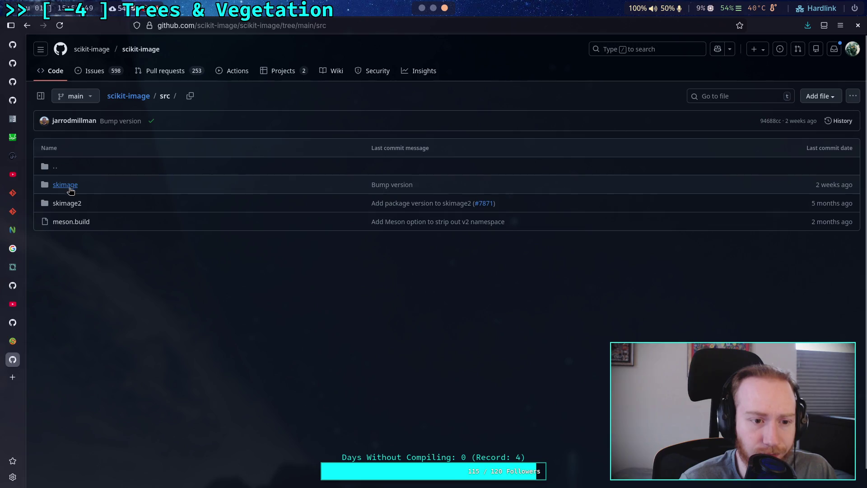
{"action": "left_click", "coordinate": [67, 187]}
{"action": "scroll", "coordinate": [107, 218], "scroll_direction": "down", "scroll_amount": 3}
{"action": "left_click", "coordinate": [61, 219]}
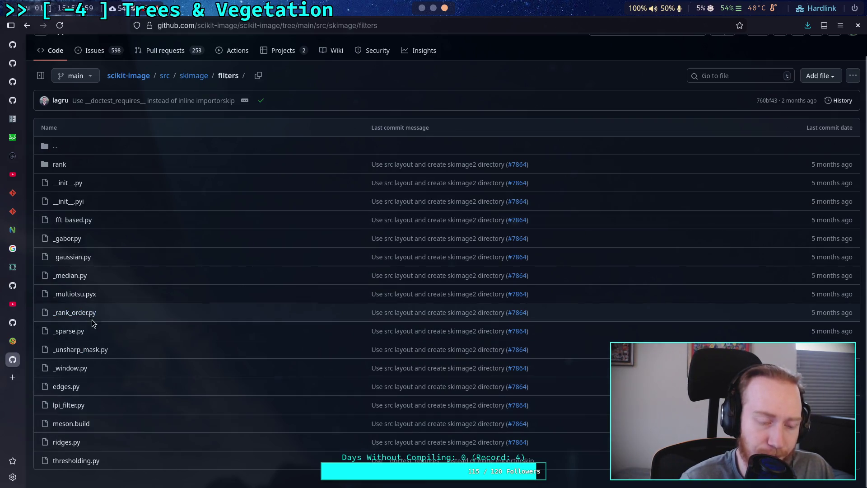
{"action": "left_click", "coordinate": [71, 184]}
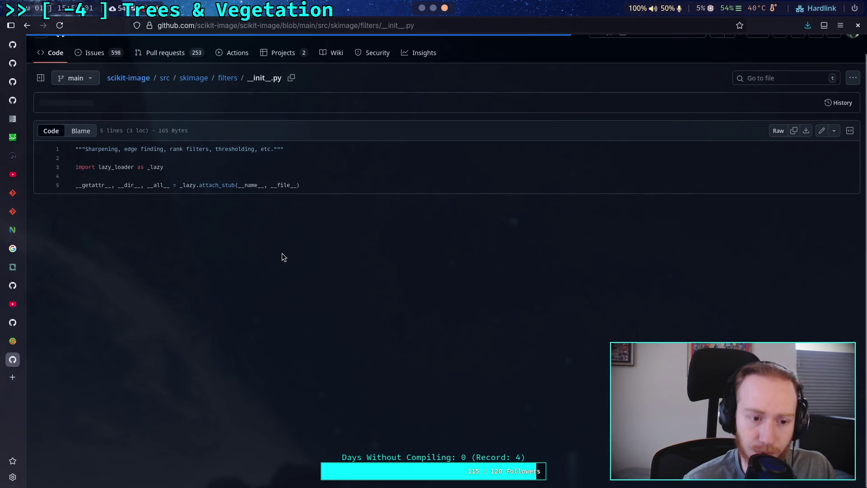
{"action": "left_click", "coordinate": [228, 79]}
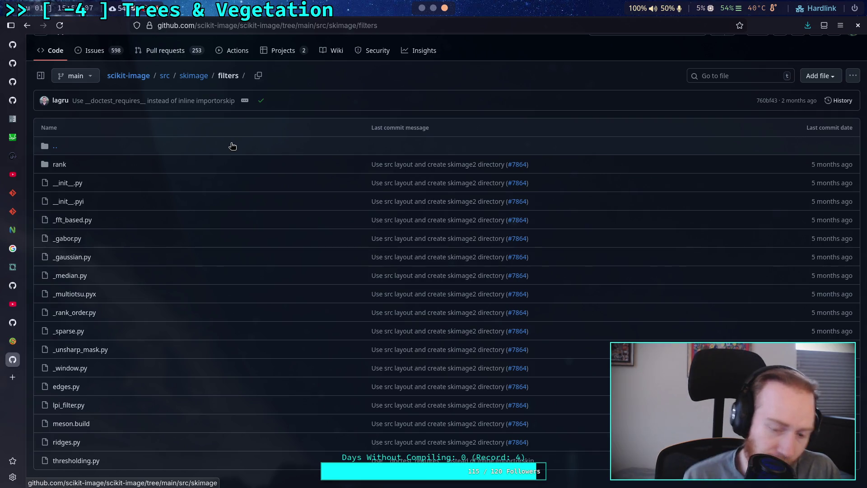
Read through lpi_filter.py's Wiener filter code, then return to the filters folder listing.
{"action": "left_click", "coordinate": [69, 404]}
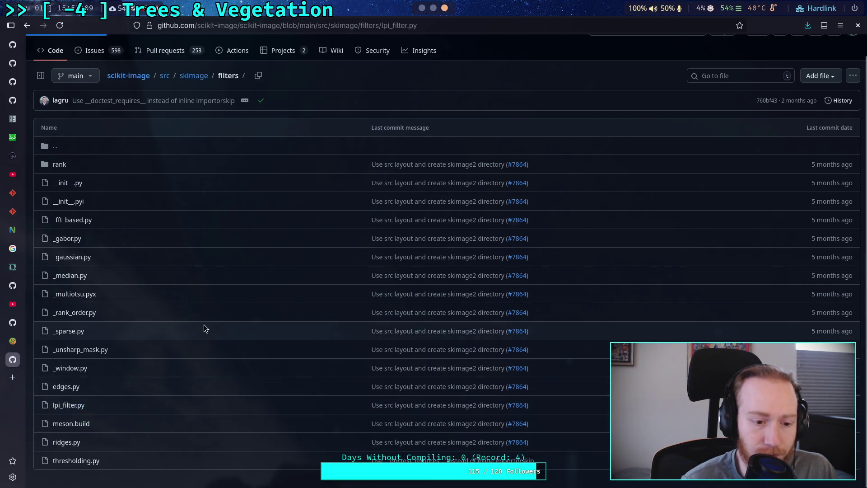
{"action": "scroll", "coordinate": [209, 320], "scroll_direction": "down", "scroll_amount": 5}
{"action": "scroll", "coordinate": [212, 181], "scroll_direction": "down", "scroll_amount": 20}
{"action": "scroll", "coordinate": [206, 168], "scroll_direction": "up", "scroll_amount": 2}
{"action": "scroll", "coordinate": [206, 168], "scroll_direction": "down", "scroll_amount": 2}
{"action": "scroll", "coordinate": [205, 169], "scroll_direction": "up", "scroll_amount": 15}
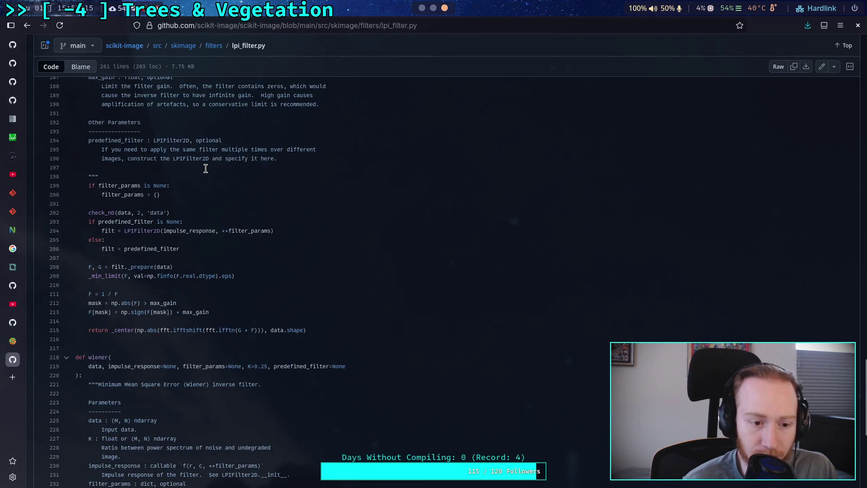
{"action": "scroll", "coordinate": [206, 169], "scroll_direction": "up", "scroll_amount": 3}
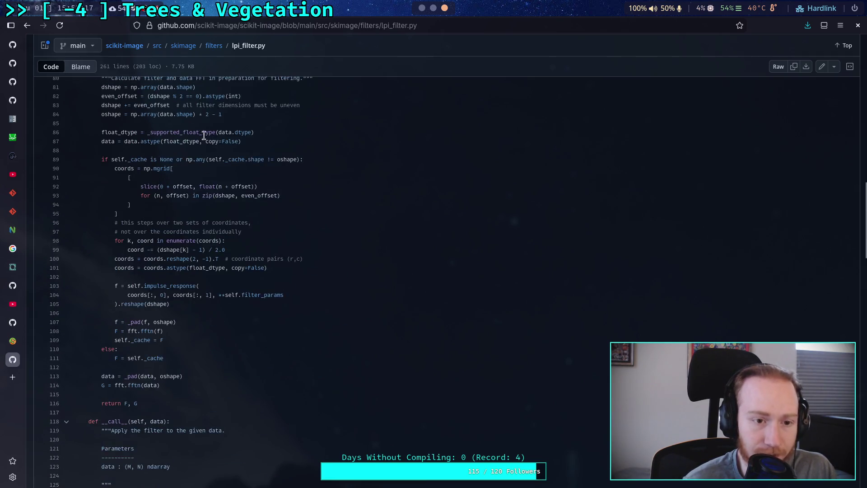
{"action": "left_click", "coordinate": [217, 46]}
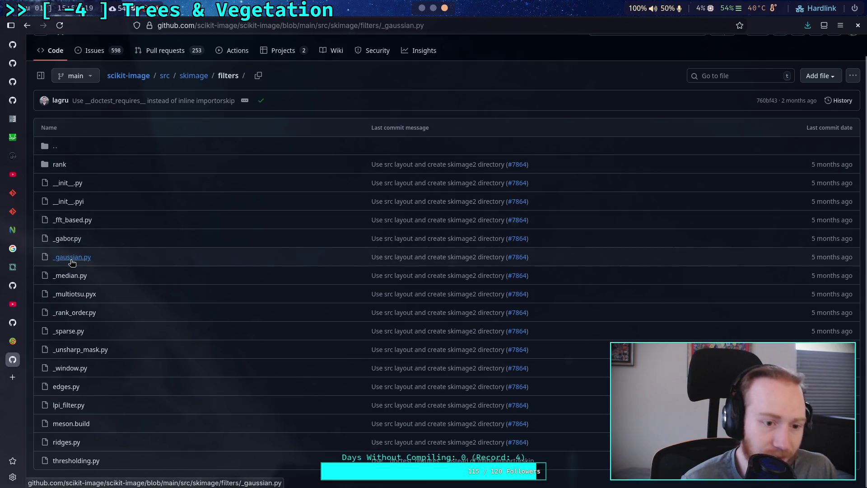
Read _gaussian.py's difference_of_gaussians and its gaussian import from .._shared.filters, then return to skimage.
{"action": "left_click", "coordinate": [71, 255]}
{"action": "scroll", "coordinate": [217, 265], "scroll_direction": "down", "scroll_amount": 20}
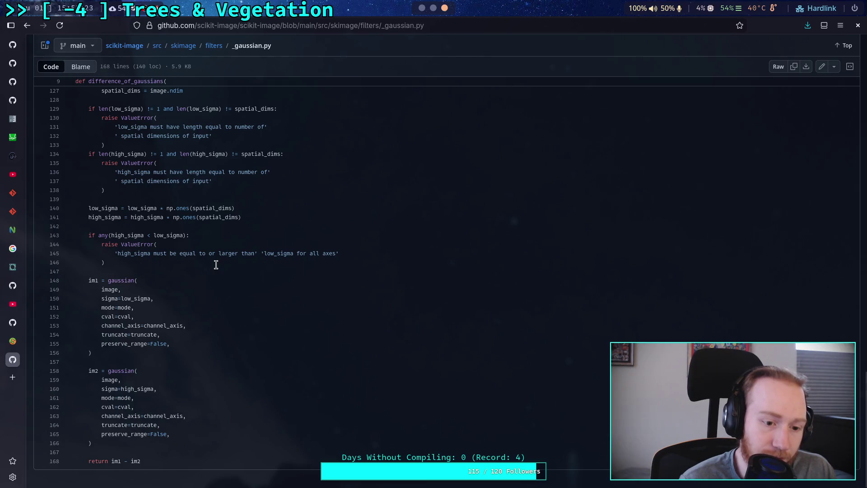
{"action": "scroll", "coordinate": [217, 265], "scroll_direction": "up", "scroll_amount": 10}
{"action": "scroll", "coordinate": [216, 264], "scroll_direction": "up", "scroll_amount": 10}
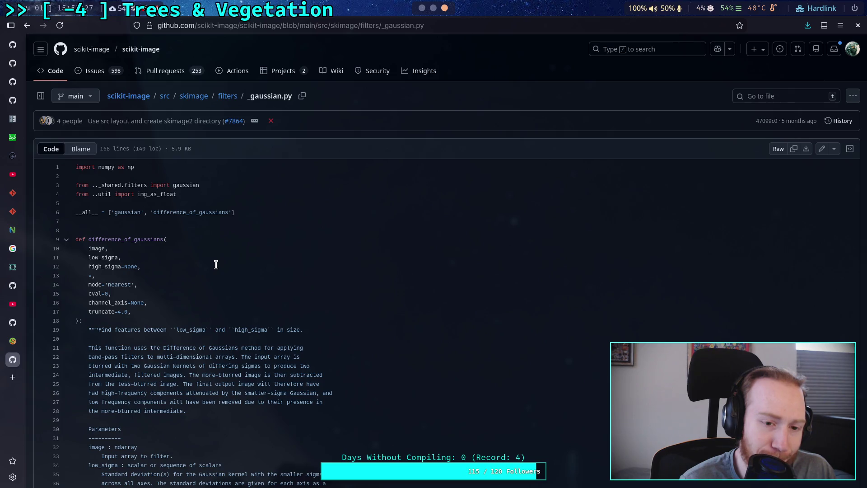
{"action": "scroll", "coordinate": [216, 265], "scroll_direction": "down", "scroll_amount": 20}
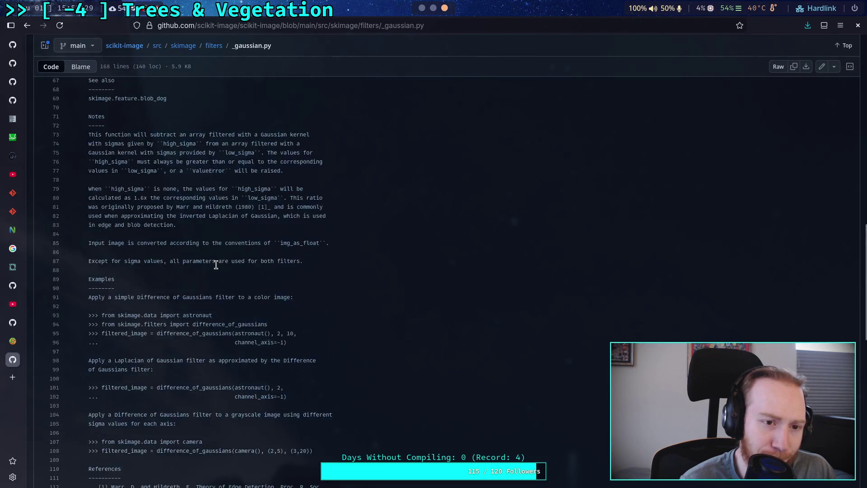
{"action": "scroll", "coordinate": [203, 267], "scroll_direction": "up", "scroll_amount": 20}
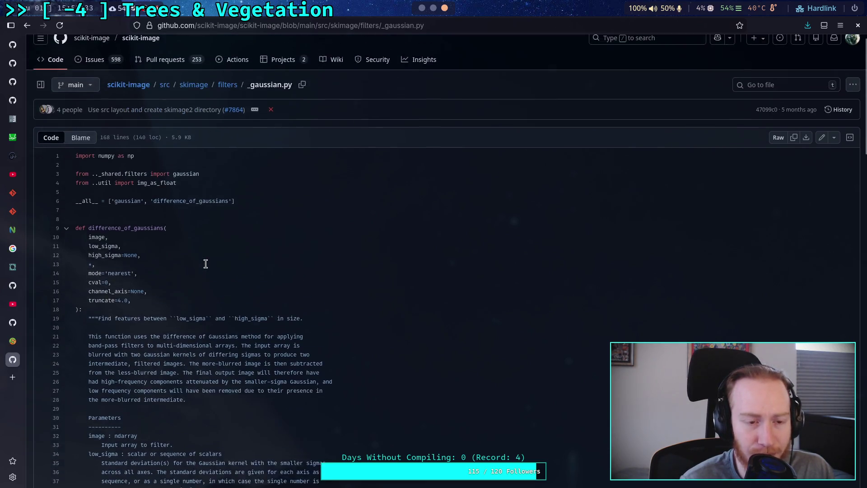
{"action": "scroll", "coordinate": [206, 263], "scroll_direction": "up", "scroll_amount": 1}
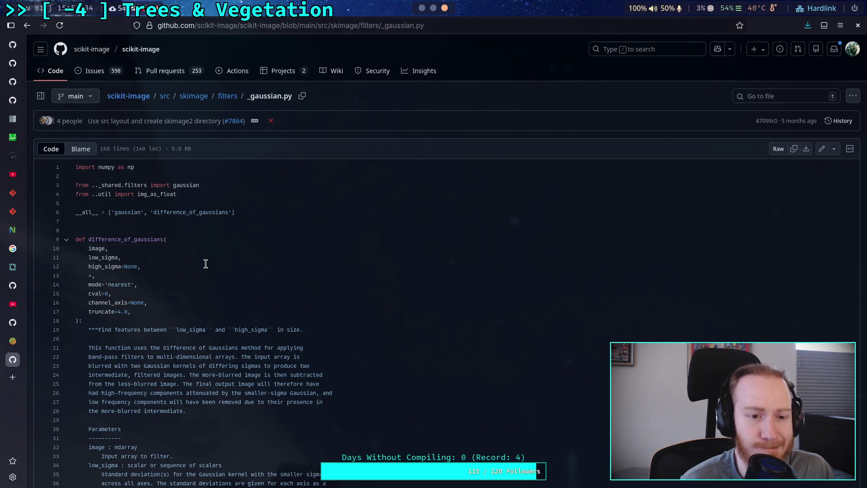
{"action": "left_click", "coordinate": [193, 97]}
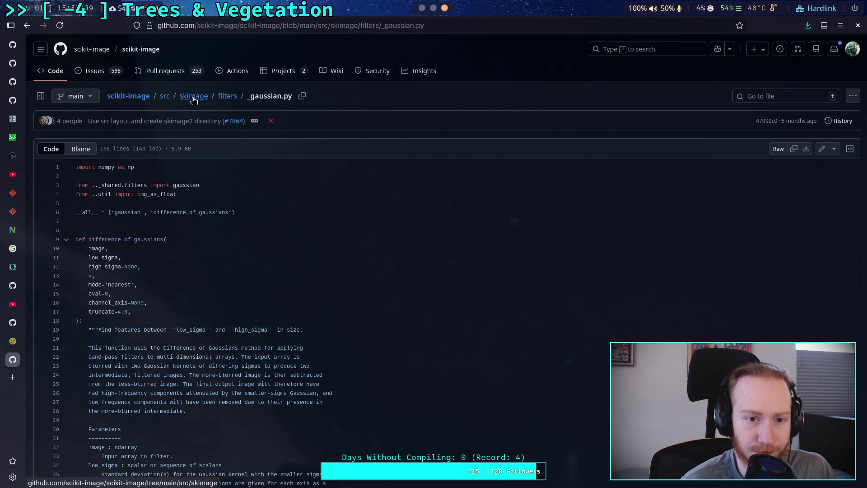
Read the gaussian() function in skimage/_shared/filters.py, which returns ndi.gaussian_filter.
{"action": "left_click", "coordinate": [66, 203]}
{"action": "scroll", "coordinate": [88, 240], "scroll_direction": "down", "scroll_amount": 3}
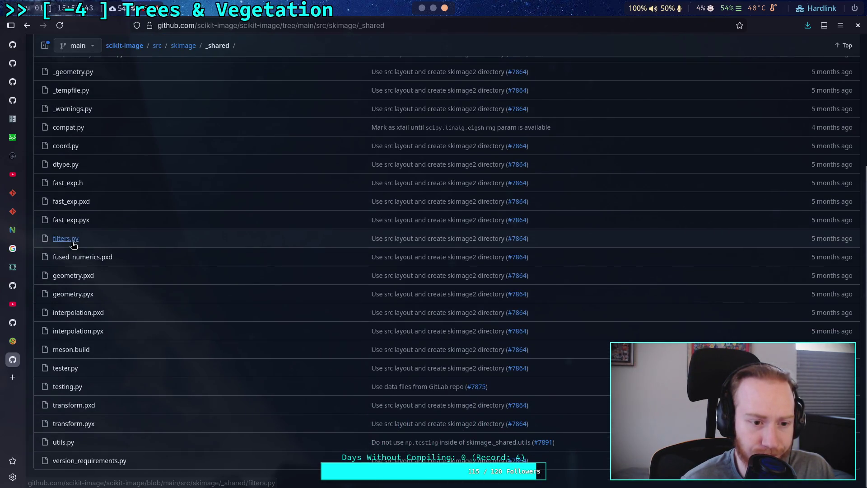
{"action": "left_click", "coordinate": [74, 239]}
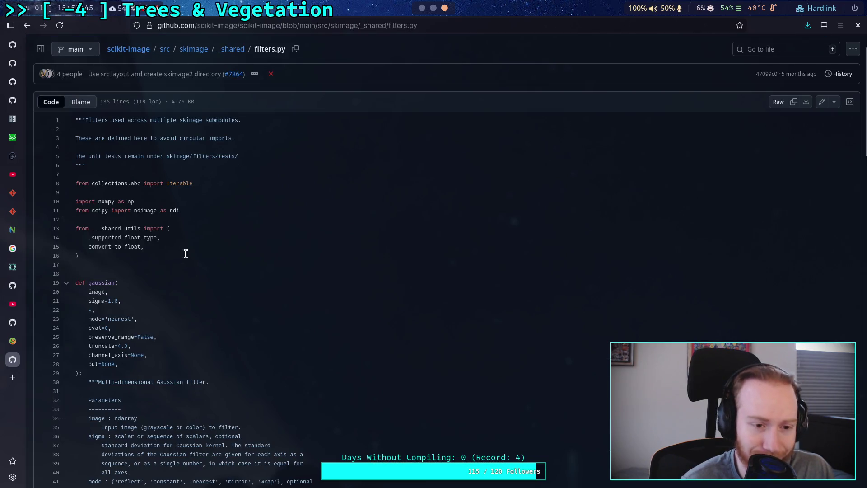
{"action": "scroll", "coordinate": [257, 259], "scroll_direction": "down", "scroll_amount": 4}
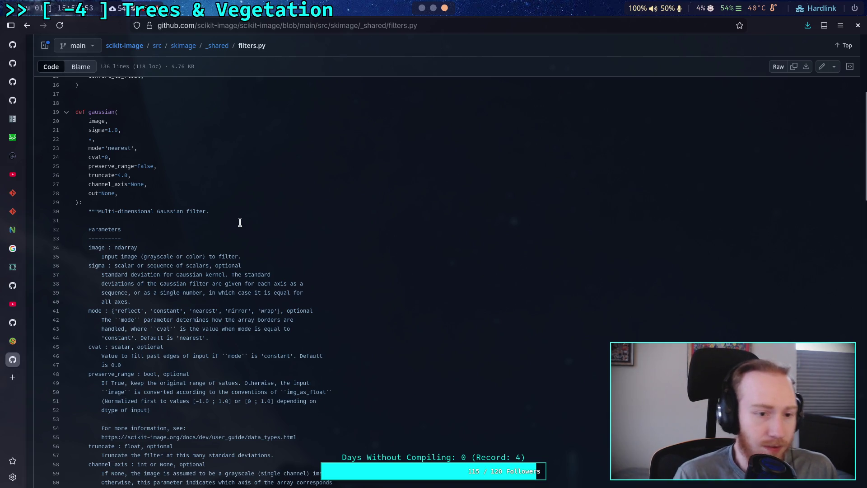
{"action": "scroll", "coordinate": [240, 222], "scroll_direction": "down", "scroll_amount": 15}
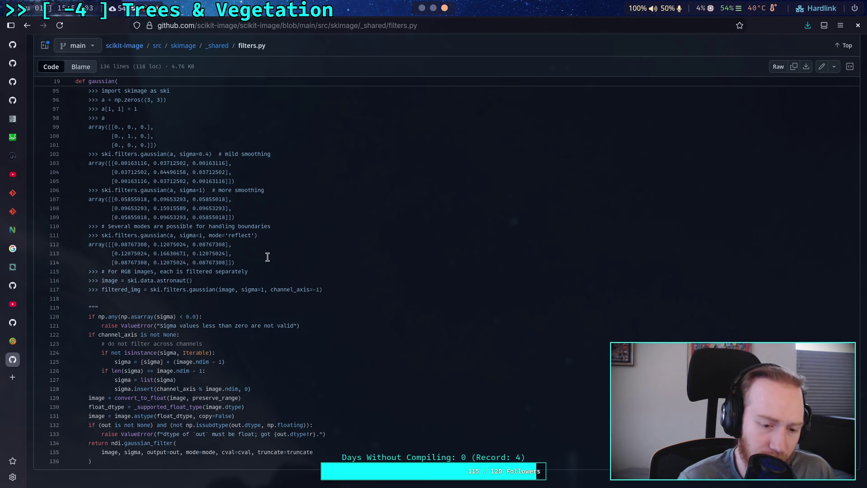
{"action": "scroll", "coordinate": [267, 256], "scroll_direction": "up", "scroll_amount": 15}
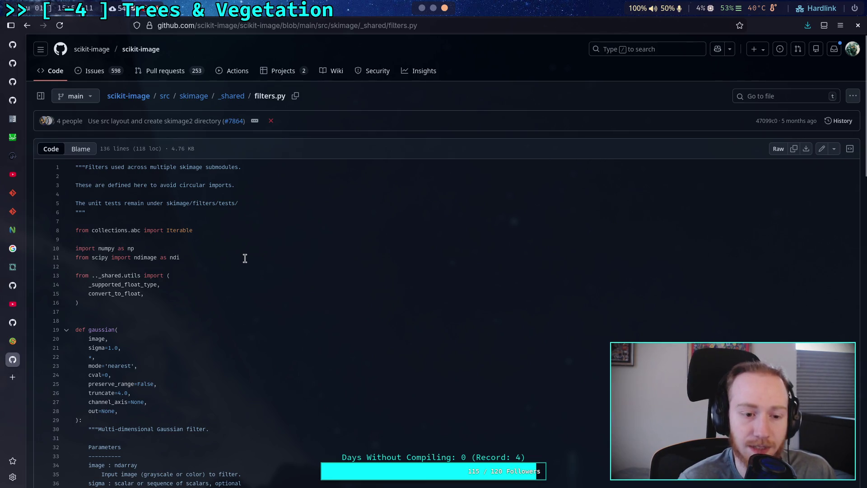
{"action": "scroll", "coordinate": [228, 260], "scroll_direction": "down", "scroll_amount": 20}
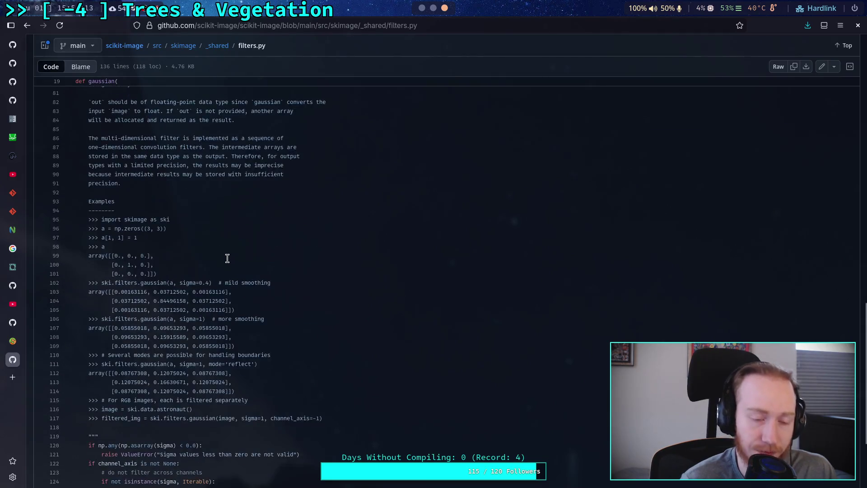
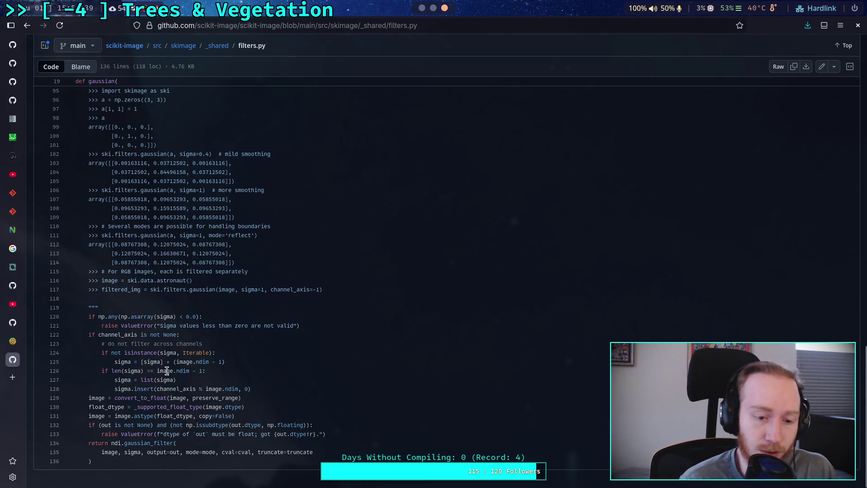
Highlight the ndi alias on the scipy import and the ndi.gaussian_filter call in filters.py.
{"action": "scroll", "coordinate": [167, 371], "scroll_direction": "up", "scroll_amount": 20}
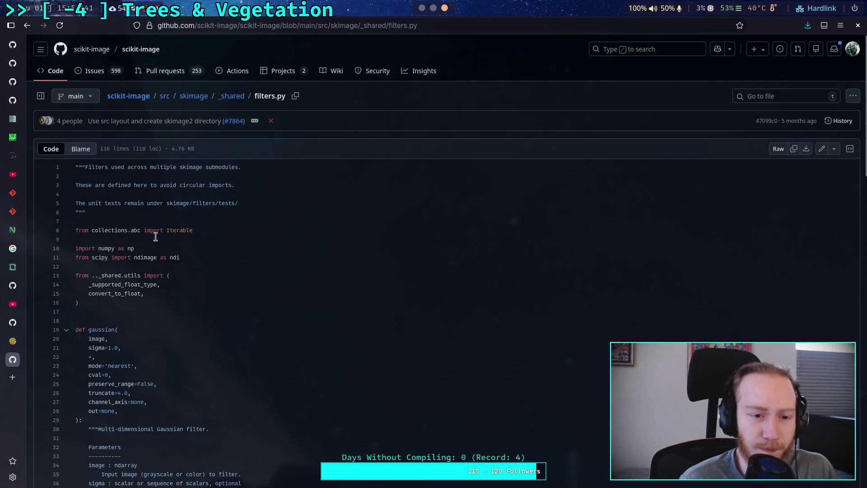
{"action": "left_click_drag", "start_coordinate": [171, 257], "coordinate": [185, 256]}
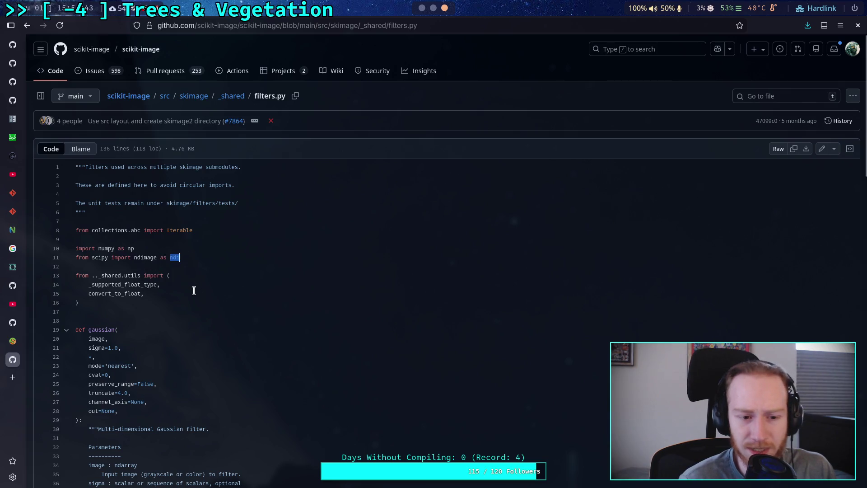
{"action": "scroll", "coordinate": [186, 283], "scroll_direction": "down", "scroll_amount": 20}
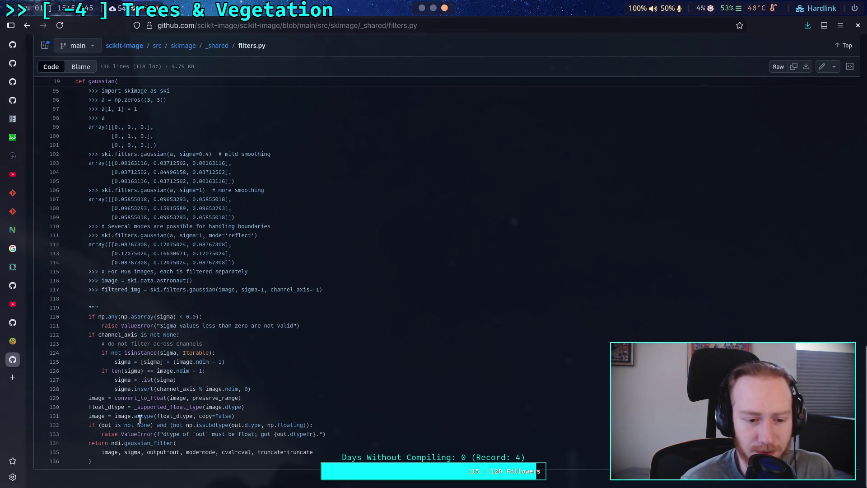
{"action": "mouse_move", "coordinate": [171, 443]}
{"action": "left_mouse_down"}
{"action": "mouse_move", "coordinate": [103, 451]}
{"action": "mouse_move", "coordinate": [359, 447]}
{"action": "left_mouse_up"}
{"action": "left_click", "coordinate": [319, 444]}
{"action": "left_click", "coordinate": [170, 451]}
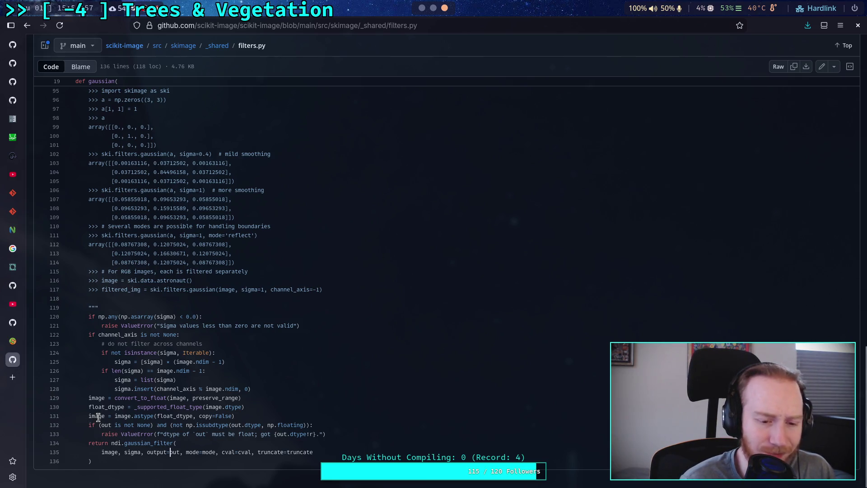
Show gaussian_filter's definition and references in the Symbols panel and review them.
{"action": "left_click", "coordinate": [133, 443]}
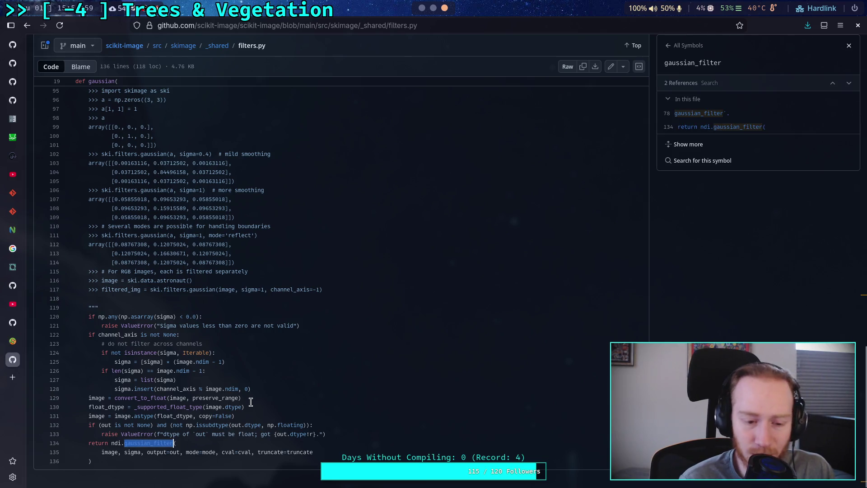
{"action": "scroll", "coordinate": [250, 402], "scroll_direction": "up", "scroll_amount": 10}
{"action": "scroll", "coordinate": [250, 401], "scroll_direction": "up", "scroll_amount": 5}
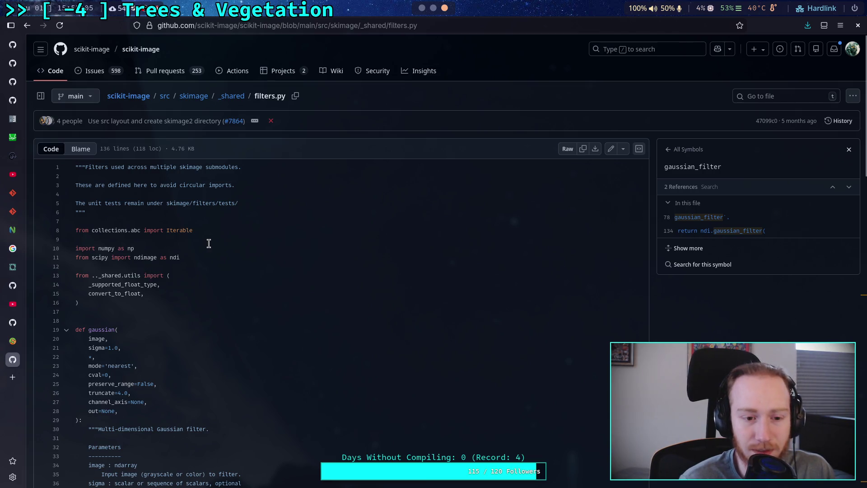
{"action": "scroll", "coordinate": [198, 235], "scroll_direction": "down", "scroll_amount": 15}
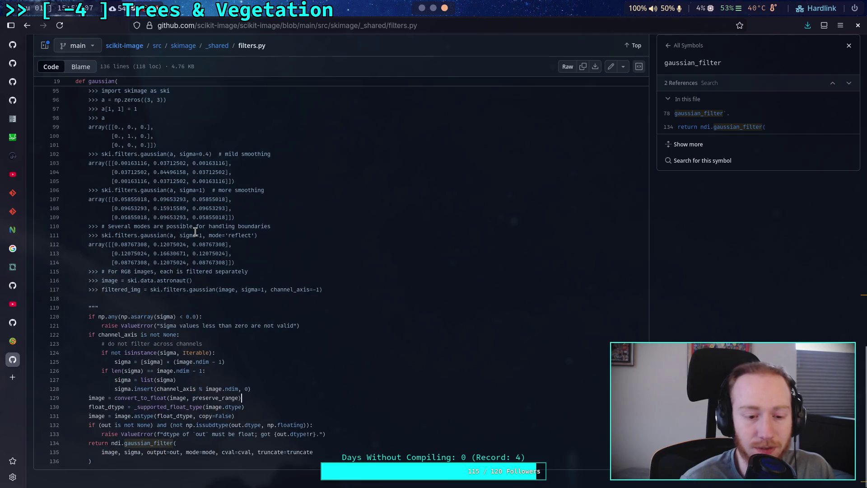
{"action": "scroll", "coordinate": [195, 232], "scroll_direction": "up", "scroll_amount": 15}
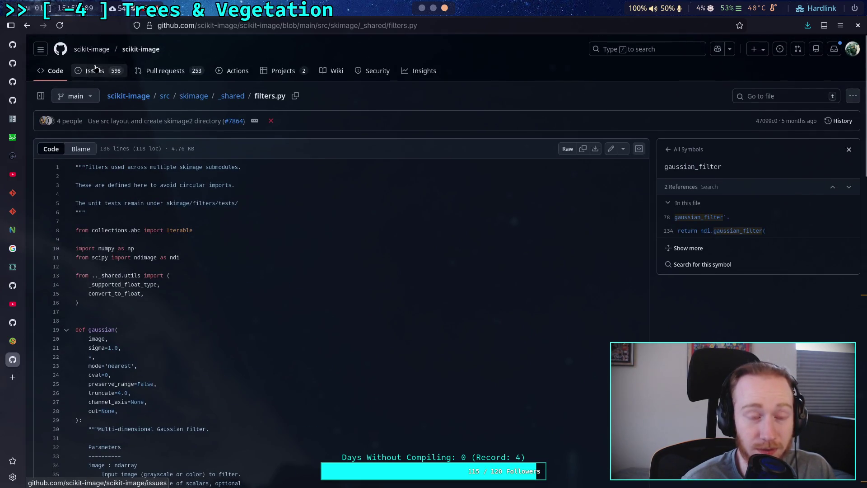
{"action": "key", "text": "ctrl+l"}
Search Google for 'scipy ndimage' and follow the SciPy docs to SciPy's GitHub repository.
{"action": "type", "text": "scipy "}
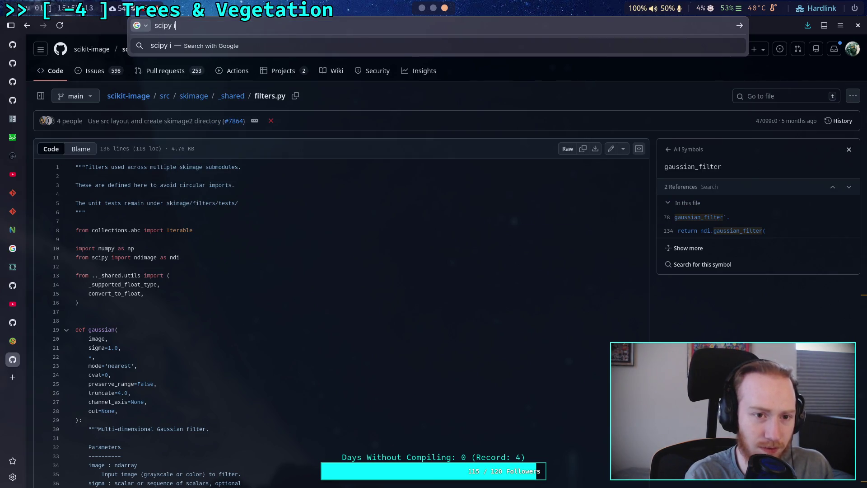
{"action": "type", "text": "ndimage"}
{"action": "key", "text": "Return"}
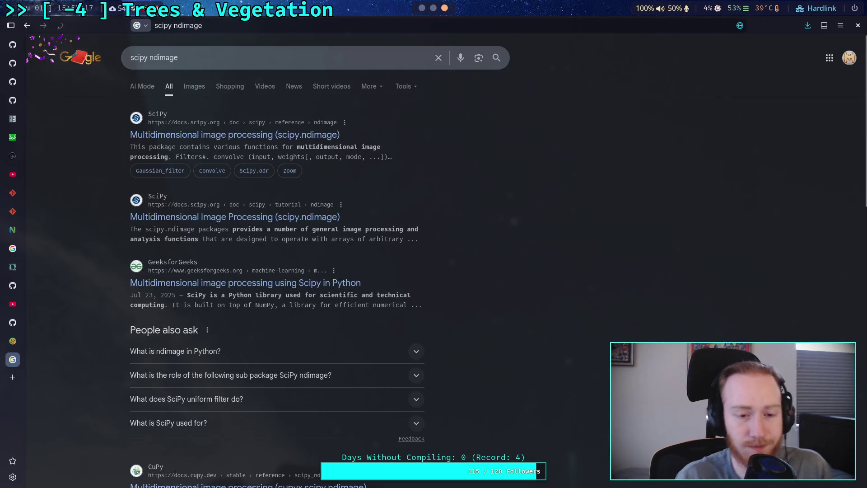
{"action": "left_click", "coordinate": [285, 136]}
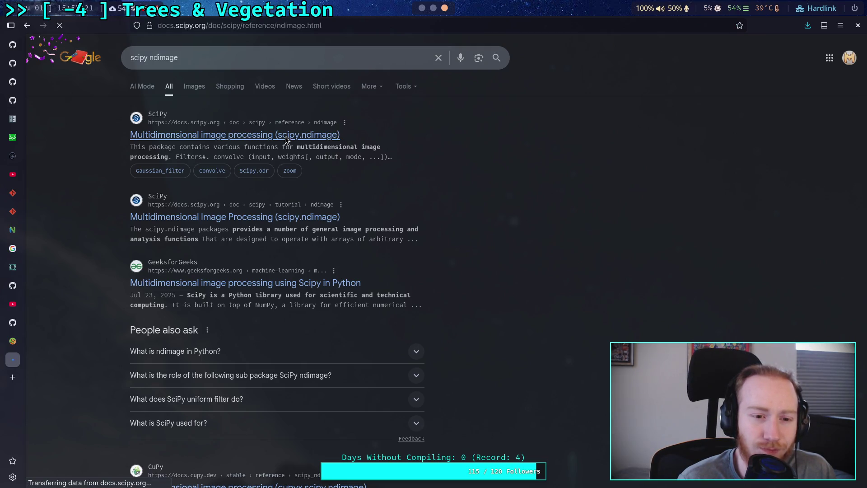
{"action": "left_click", "coordinate": [734, 77]}
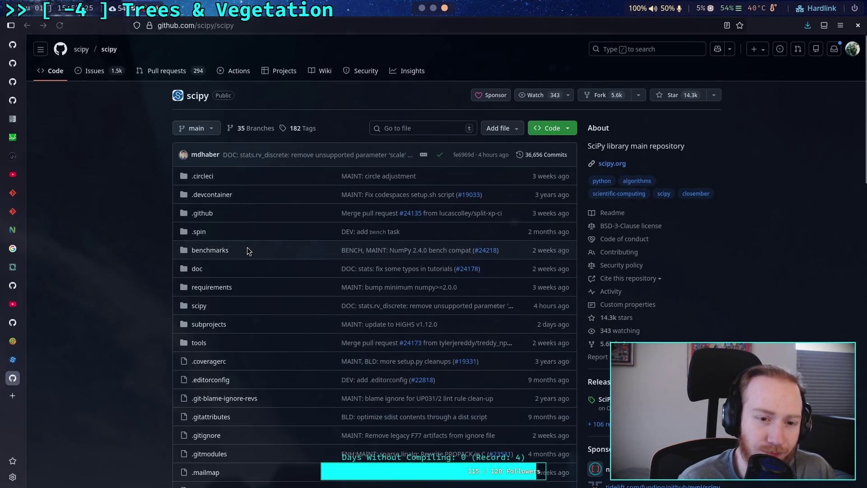
Browse into scipy > ndimage and open the _filters.py source file.
{"action": "scroll", "coordinate": [235, 259], "scroll_direction": "down", "scroll_amount": 1}
{"action": "left_click", "coordinate": [199, 248]}
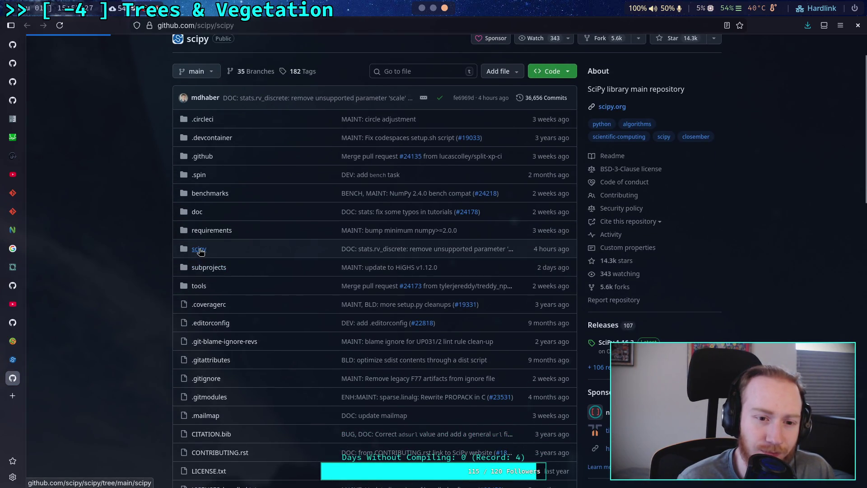
{"action": "scroll", "coordinate": [93, 246], "scroll_direction": "down", "scroll_amount": 3}
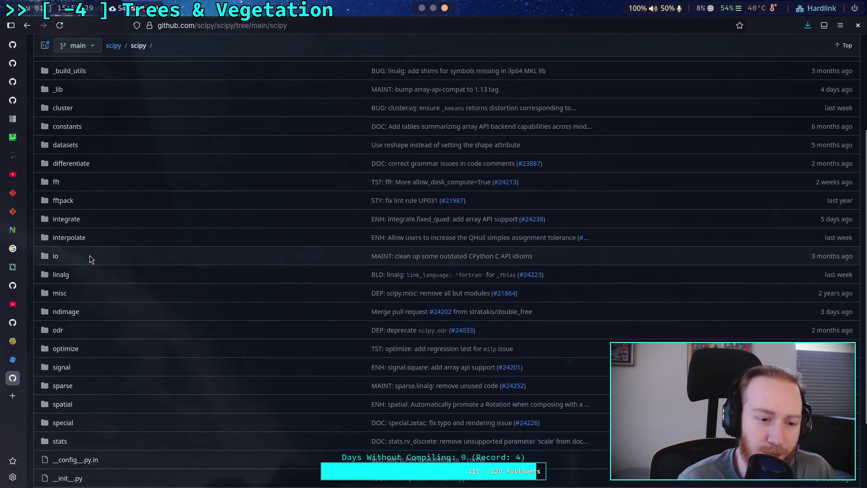
{"action": "left_click", "coordinate": [88, 255]}
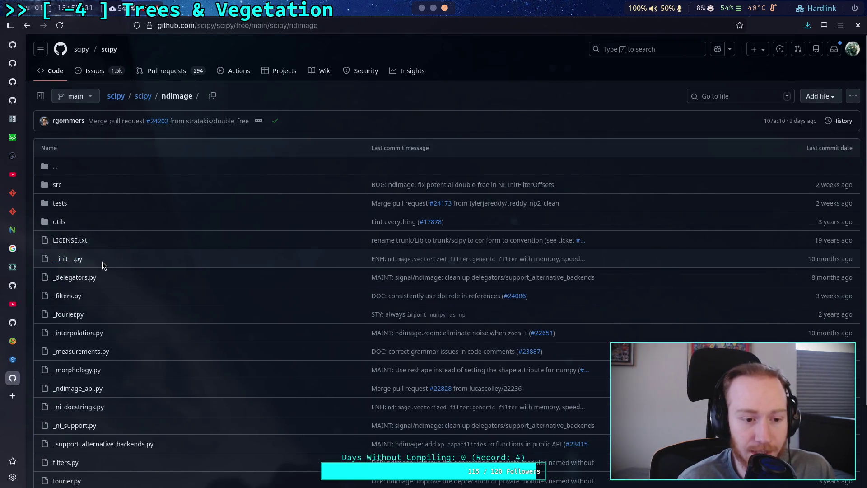
{"action": "scroll", "coordinate": [102, 262], "scroll_direction": "down", "scroll_amount": 1}
{"action": "left_click", "coordinate": [76, 244]}
{"action": "scroll", "coordinate": [221, 265], "scroll_direction": "down", "scroll_amount": 10}
{"action": "scroll", "coordinate": [220, 265], "scroll_direction": "down", "scroll_amount": 5}
Check the public ndimage filters.py module, then return to _filters.py.
{"action": "left_click", "coordinate": [168, 46]}
{"action": "left_click", "coordinate": [63, 366]}
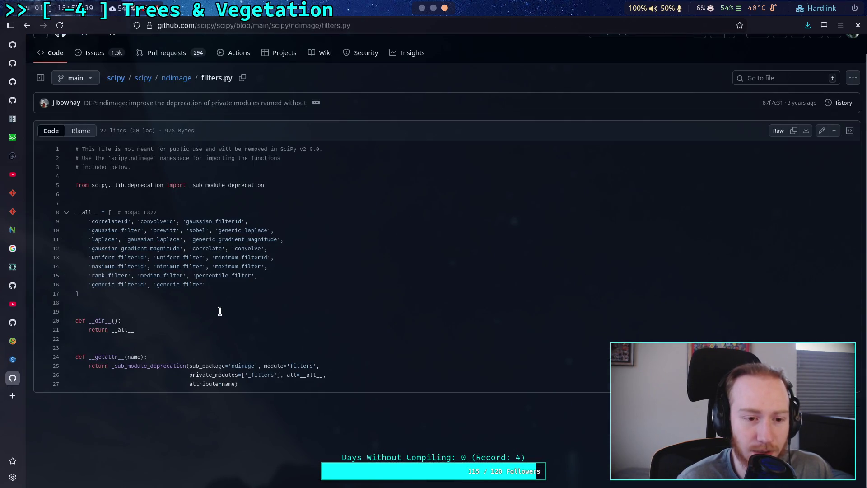
{"action": "left_click", "coordinate": [185, 81]}
{"action": "scroll", "coordinate": [102, 321], "scroll_direction": "down", "scroll_amount": 2}
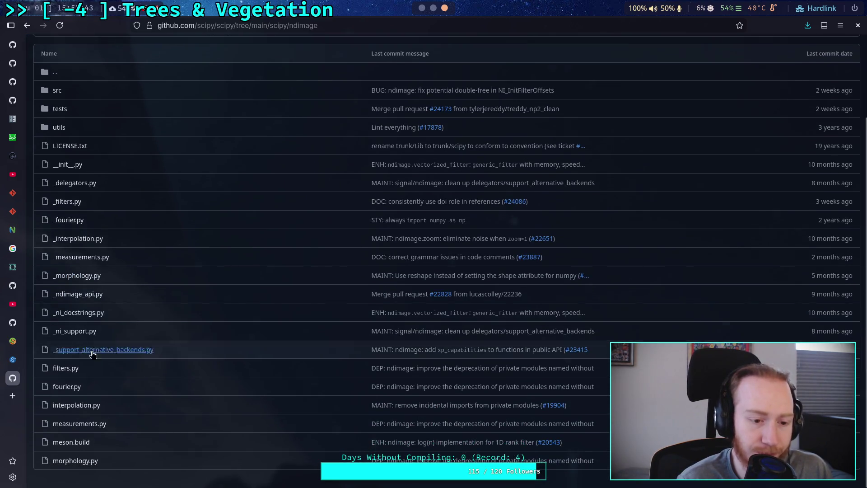
{"action": "left_click", "coordinate": [75, 205]}
{"action": "scroll", "coordinate": [226, 248], "scroll_direction": "down", "scroll_amount": 15}
{"action": "scroll", "coordinate": [227, 247], "scroll_direction": "down", "scroll_amount": 17}
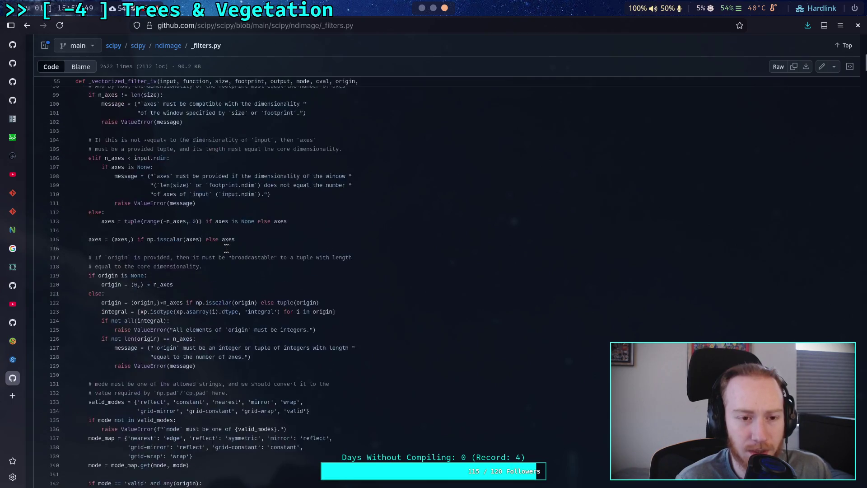
{"action": "scroll", "coordinate": [226, 248], "scroll_direction": "up", "scroll_amount": 12}
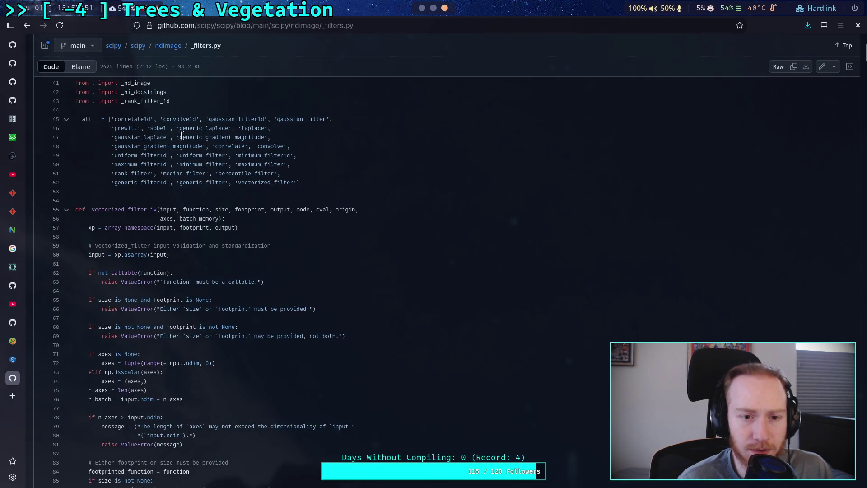
Mark gaussian_filter in the exported names list and scroll to its implementation.
{"action": "left_click_drag", "start_coordinate": [283, 119], "coordinate": [363, 118]}
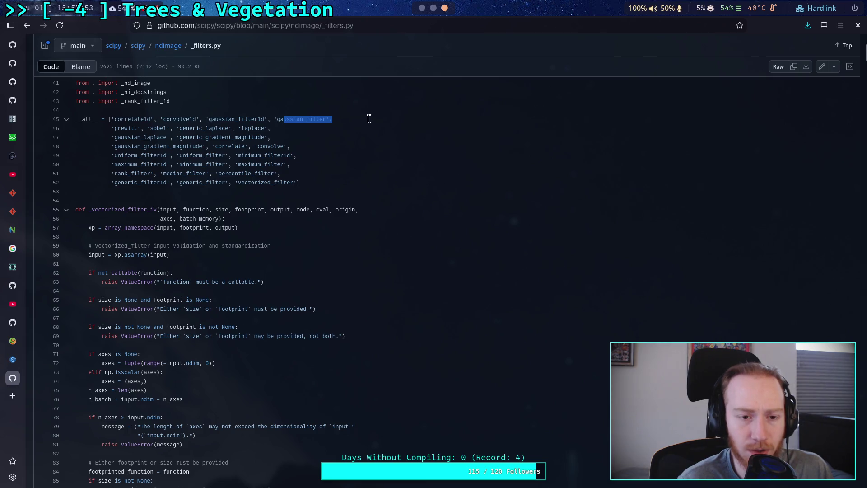
{"action": "scroll", "coordinate": [227, 241], "scroll_direction": "down", "scroll_amount": 20}
{"action": "scroll", "coordinate": [226, 241], "scroll_direction": "down", "scroll_amount": 20}
{"action": "scroll", "coordinate": [226, 244], "scroll_direction": "down", "scroll_amount": 18}
{"action": "scroll", "coordinate": [226, 243], "scroll_direction": "up", "scroll_amount": 8}
{"action": "scroll", "coordinate": [226, 245], "scroll_direction": "down", "scroll_amount": 20}
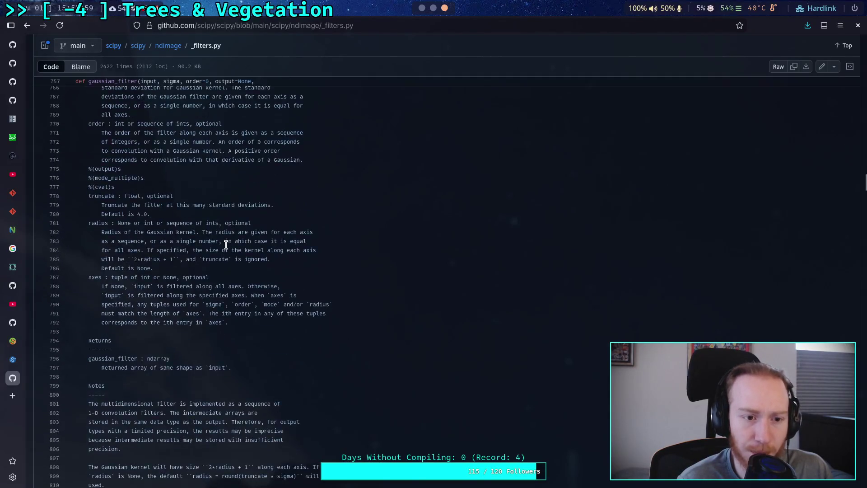
{"action": "scroll", "coordinate": [226, 245], "scroll_direction": "up", "scroll_amount": 2}
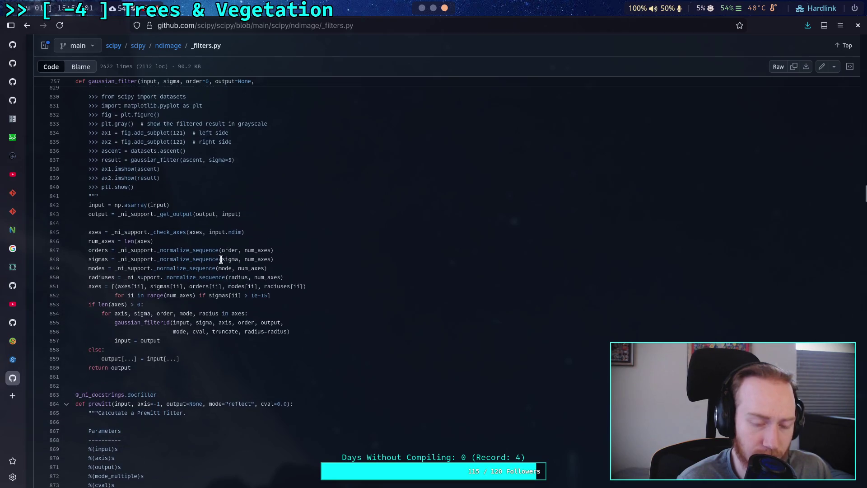
Show gaussian_filter1d's definition at line 688 and its 27 references.
{"action": "left_click", "coordinate": [140, 324]}
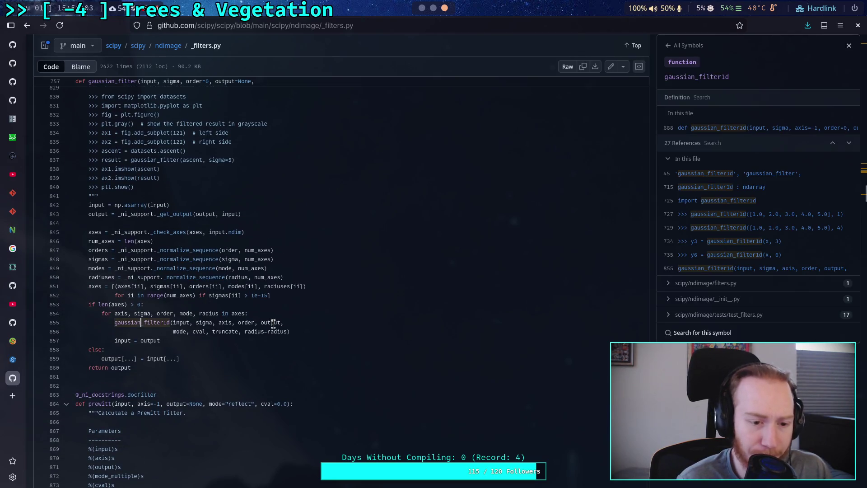
{"action": "scroll", "coordinate": [273, 324], "scroll_direction": "up", "scroll_amount": 2}
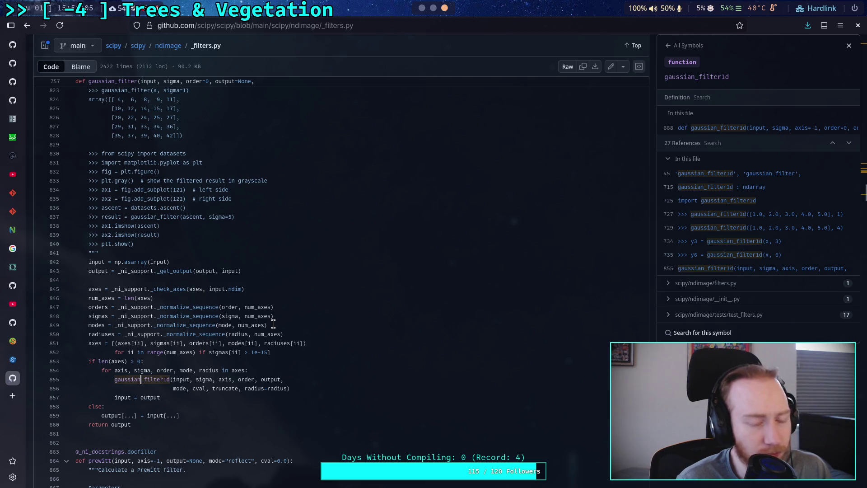
{"action": "scroll", "coordinate": [273, 324], "scroll_direction": "down", "scroll_amount": 2}
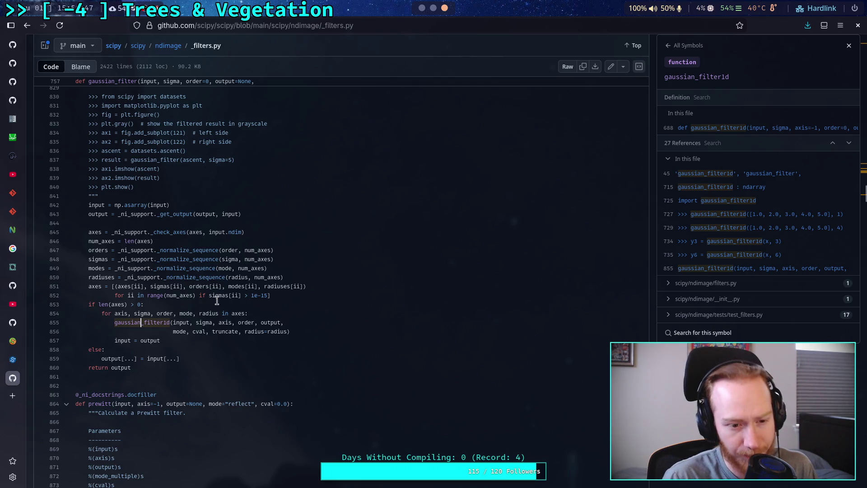
Mark the ii index in sigmas[ii] and review gaussian_filter's per-axis loop.
{"action": "double_click", "coordinate": [175, 286]}
{"action": "scroll", "coordinate": [231, 285], "scroll_direction": "up", "scroll_amount": 1}
{"action": "scroll", "coordinate": [231, 285], "scroll_direction": "up", "scroll_amount": 15}
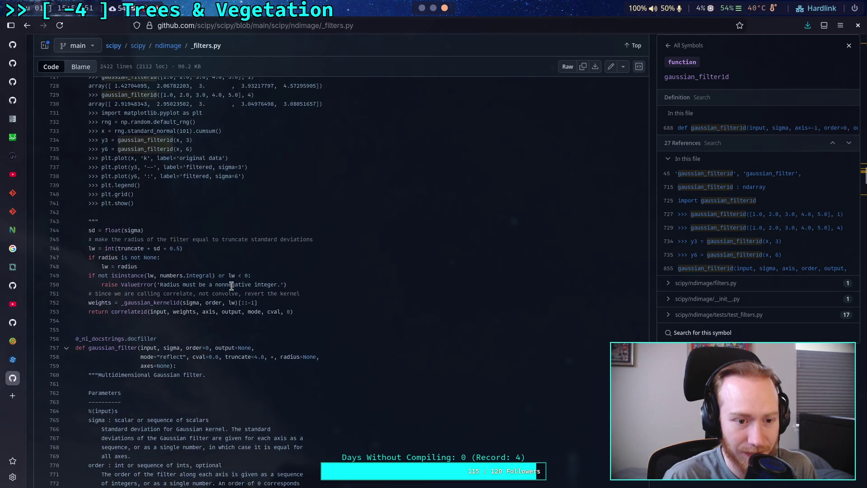
{"action": "scroll", "coordinate": [231, 285], "scroll_direction": "down", "scroll_amount": 15}
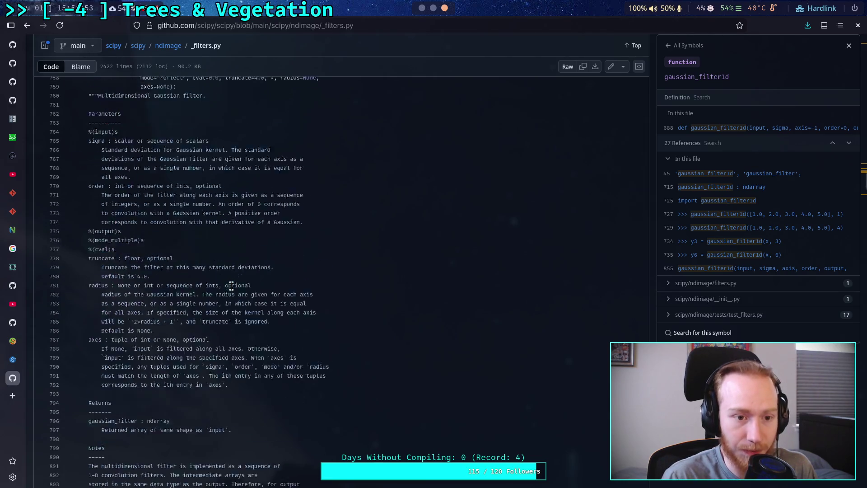
{"action": "scroll", "coordinate": [231, 286], "scroll_direction": "down", "scroll_amount": 2}
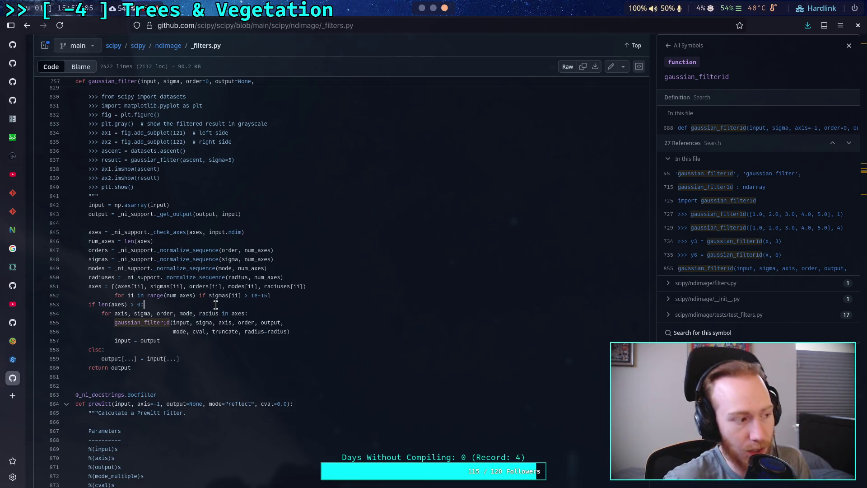
{"action": "left_click", "coordinate": [219, 27]}
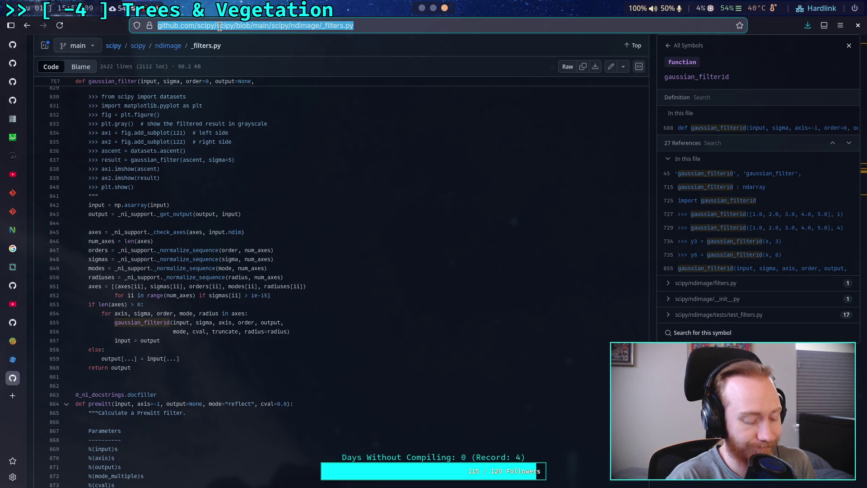
Go to youtube.com and search for 'gaussian filter image processing tutorial'.
{"action": "type", "text": "yout"}
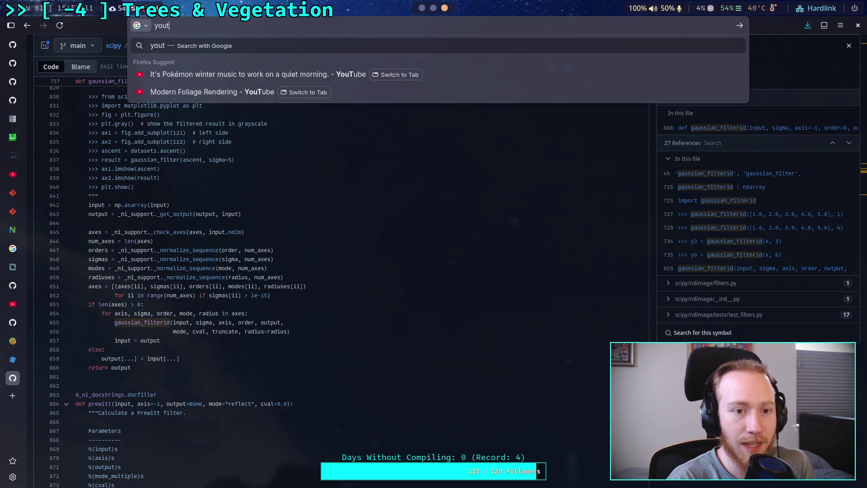
{"action": "type", "text": "ube.com"}
{"action": "key", "text": "Return"}
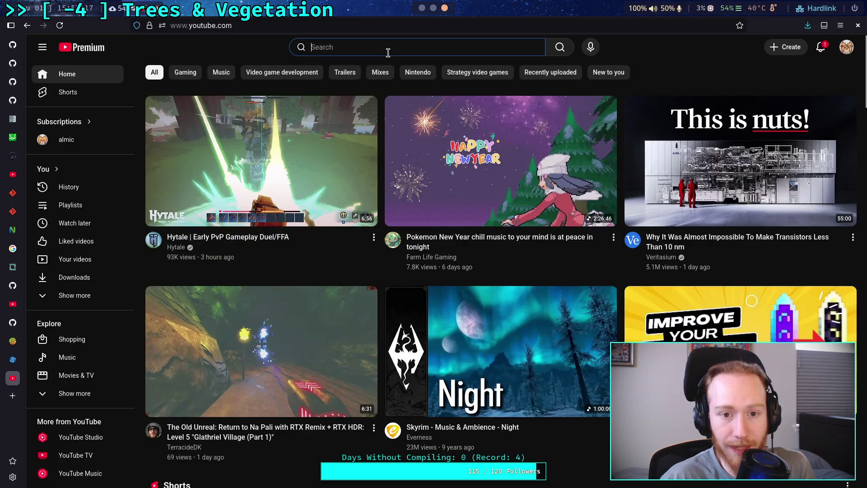
{"action": "type", "text": "ga"}
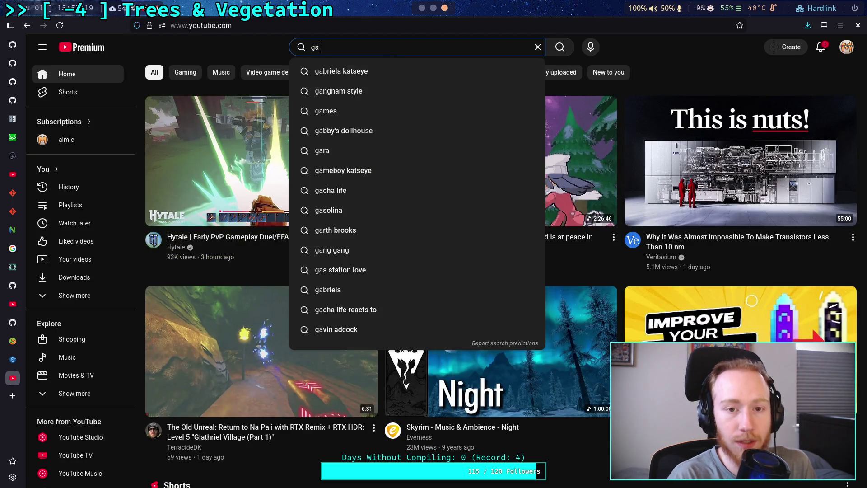
{"action": "type", "text": "ussian "}
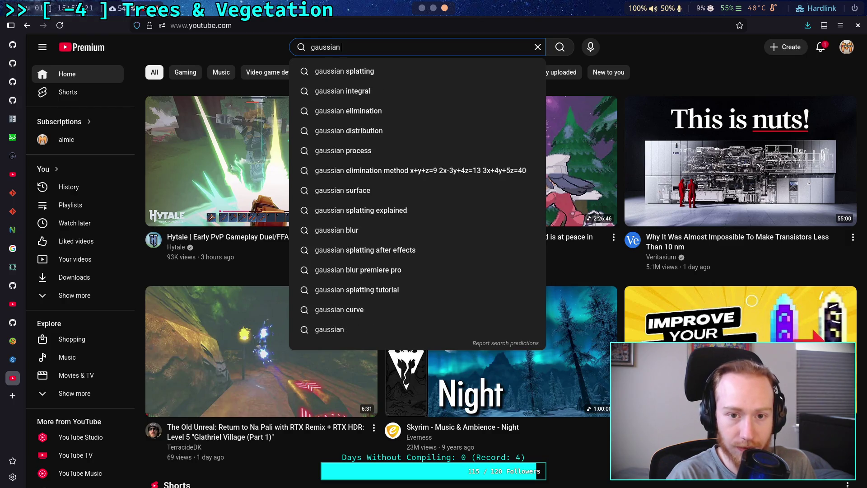
{"action": "type", "text": "filter"}
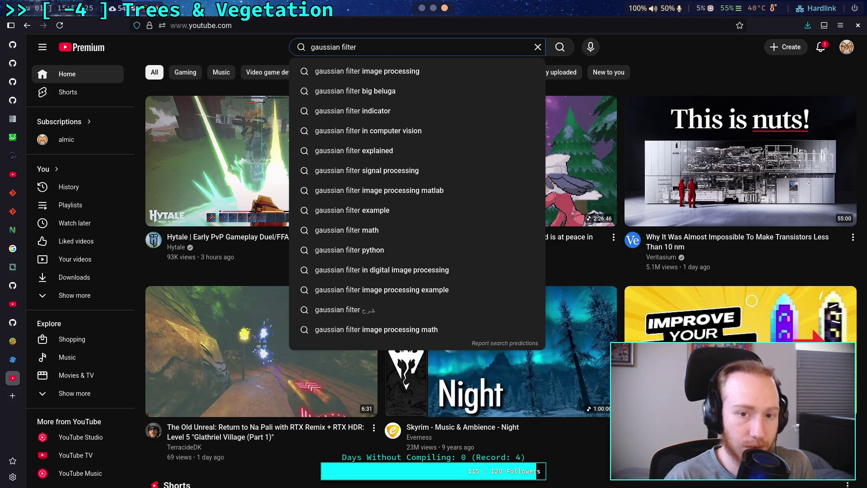
{"action": "key", "text": "Down"}
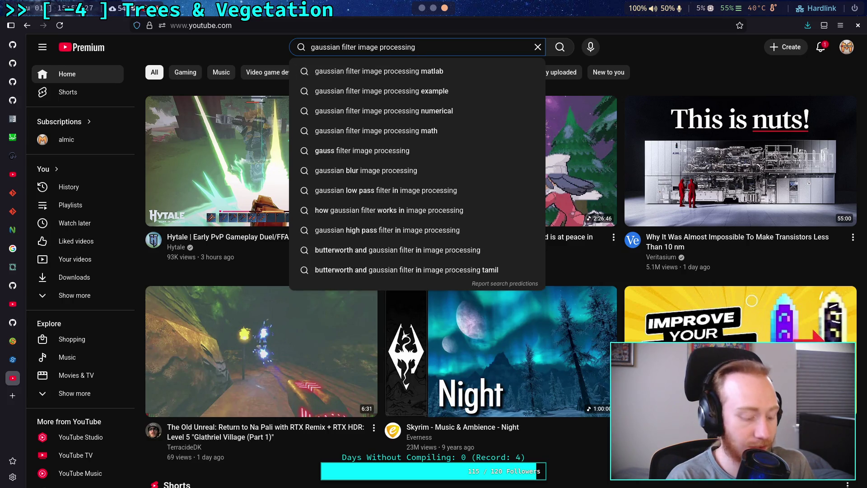
{"action": "type", "text": "tutoria"}
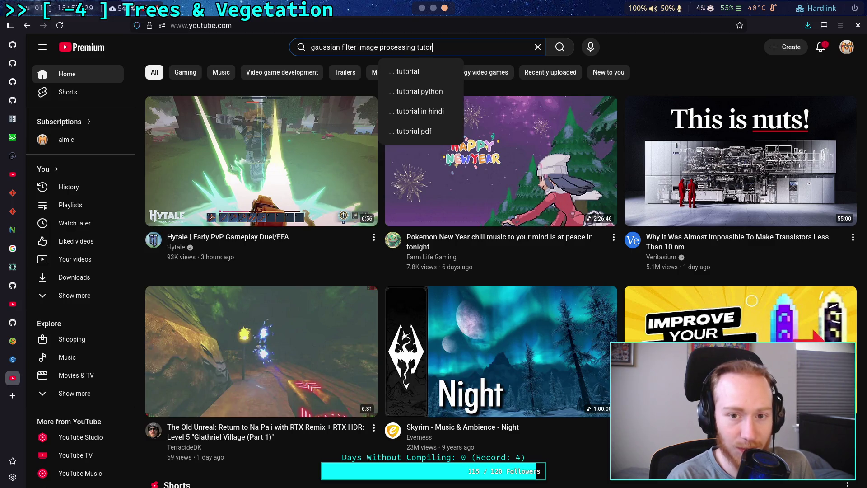
{"action": "type", "text": "l"}
{"action": "key", "text": "Return"}
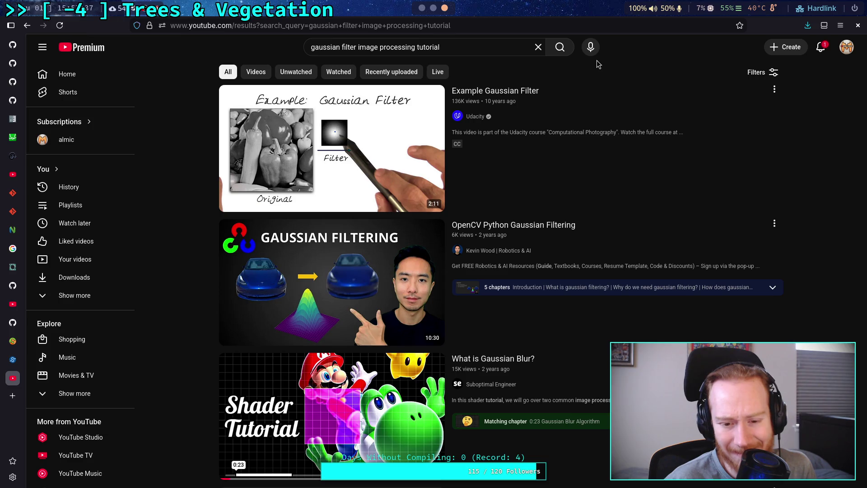
{"action": "scroll", "coordinate": [554, 239], "scroll_direction": "down", "scroll_amount": 2}
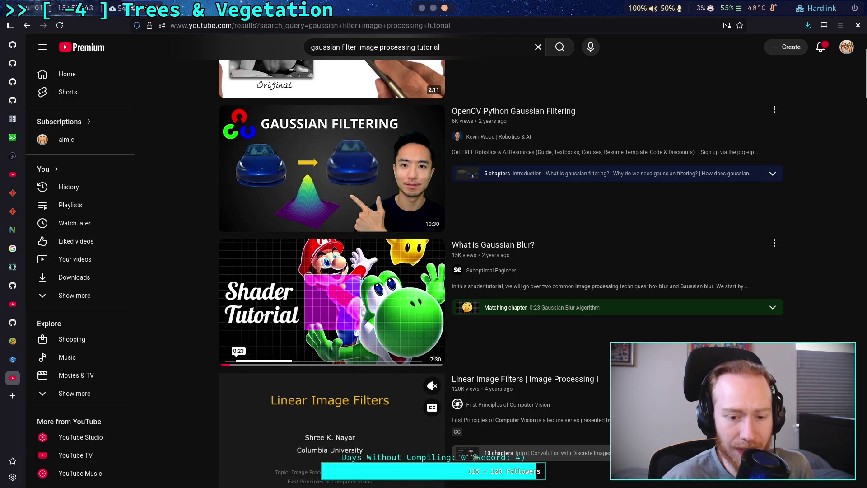
{"action": "scroll", "coordinate": [515, 246], "scroll_direction": "down", "scroll_amount": 1}
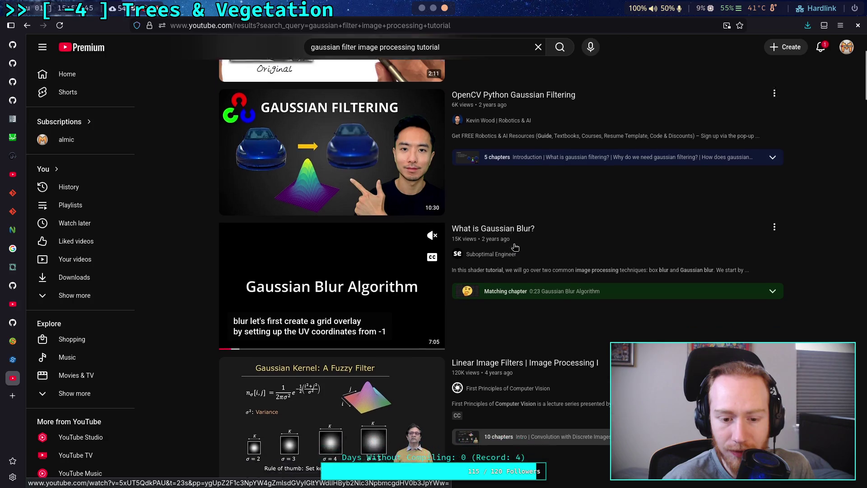
{"action": "scroll", "coordinate": [515, 246], "scroll_direction": "down", "scroll_amount": 2}
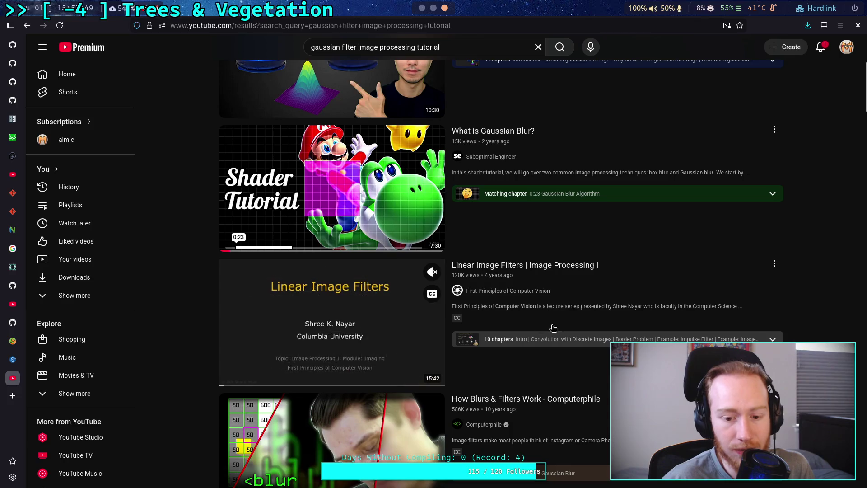
{"action": "scroll", "coordinate": [574, 312], "scroll_direction": "down", "scroll_amount": 2}
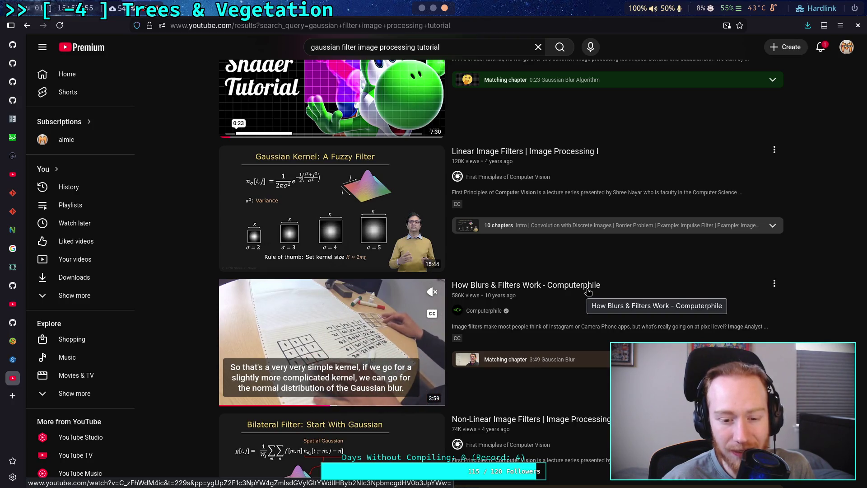
{"action": "scroll", "coordinate": [588, 291], "scroll_direction": "down", "scroll_amount": 3}
{"action": "scroll", "coordinate": [590, 275], "scroll_direction": "up", "scroll_amount": 10}
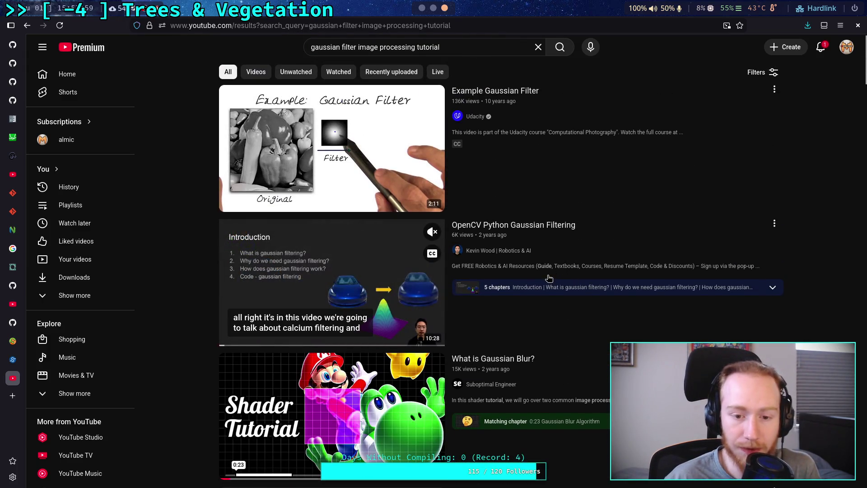
{"action": "scroll", "coordinate": [544, 278], "scroll_direction": "down", "scroll_amount": 2}
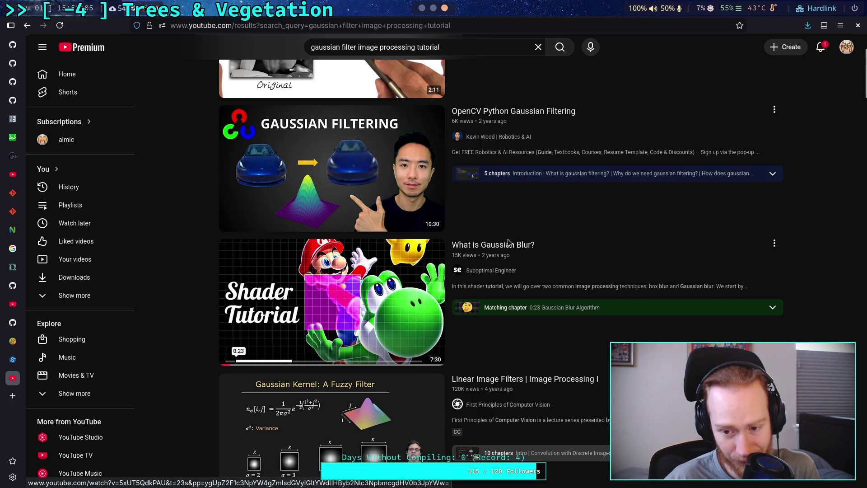
Play the 'What is Gaussian Blur?' video, pausing and resuming it several times.
{"action": "left_click", "coordinate": [509, 244]}
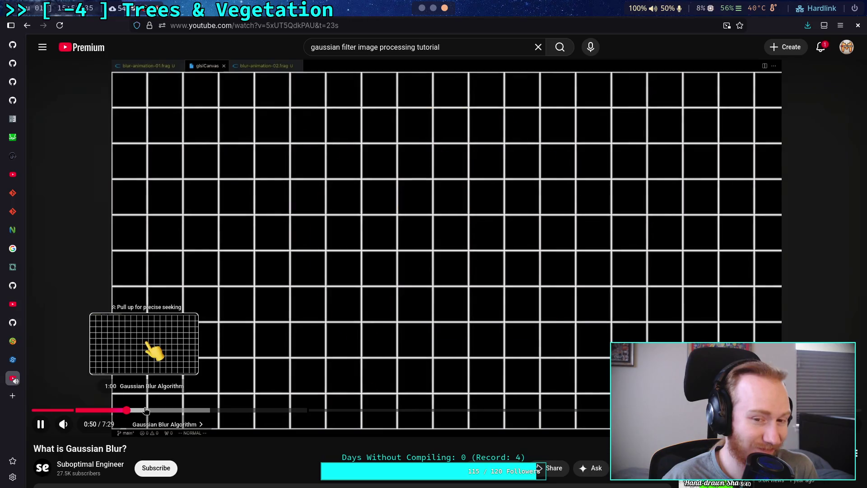
{"action": "left_click", "coordinate": [217, 337]}
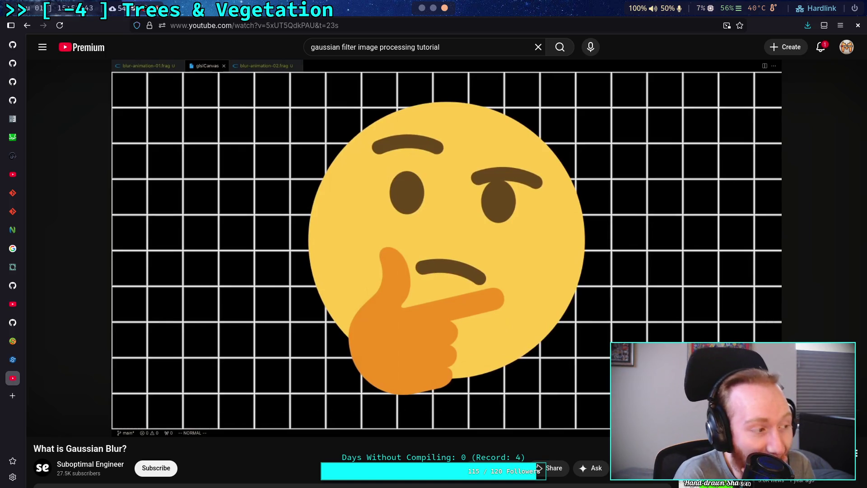
{"action": "left_click", "coordinate": [36, 415]}
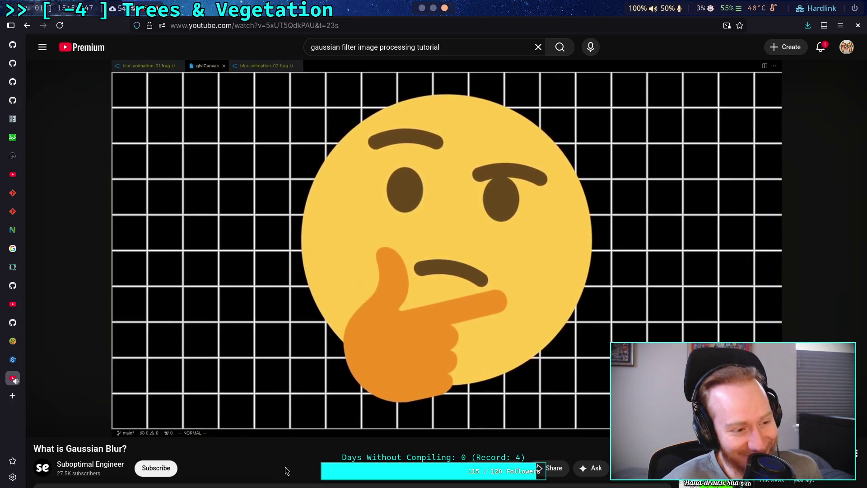
{"action": "left_click", "coordinate": [315, 345]}
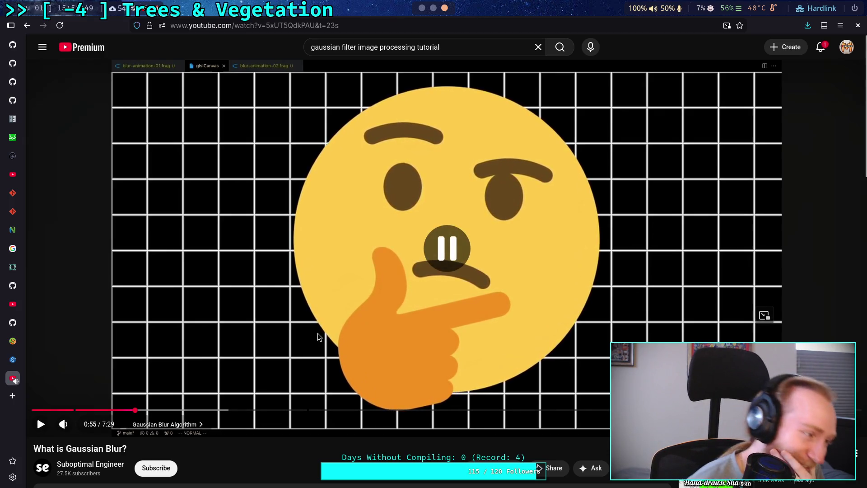
{"action": "left_click", "coordinate": [318, 334]}
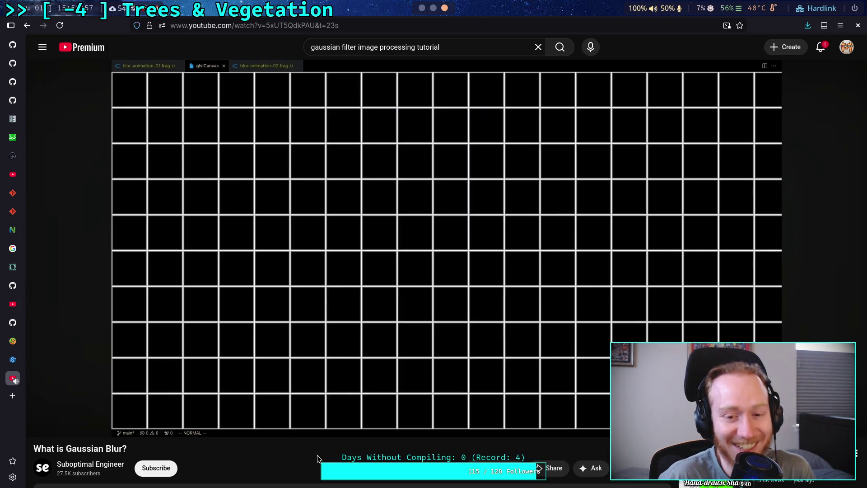
{"action": "left_click", "coordinate": [289, 319]}
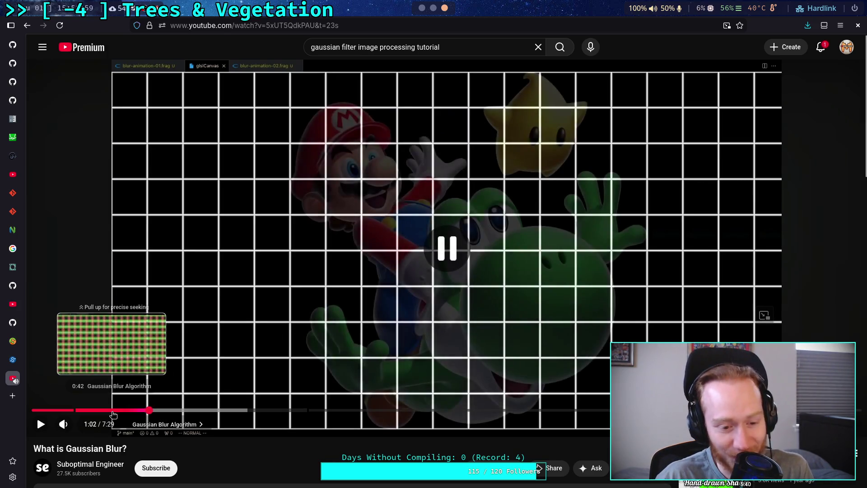
{"action": "left_click", "coordinate": [311, 344]}
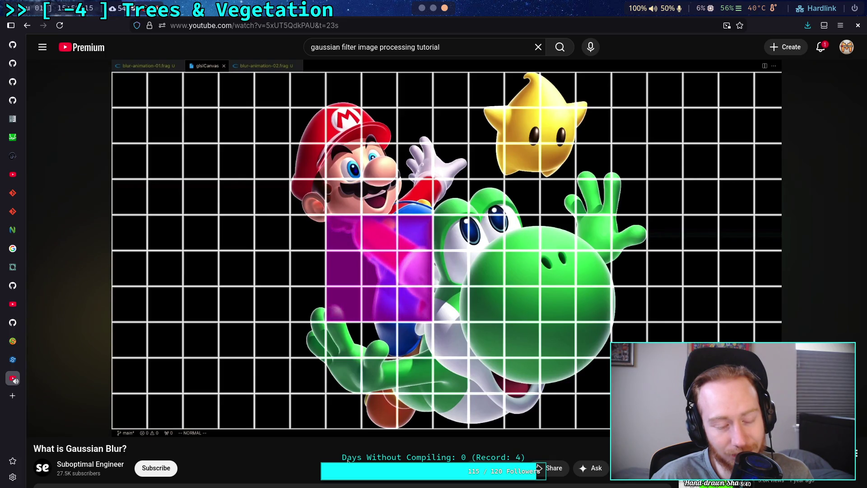
{"action": "mouse_move", "coordinate": [314, 361]}
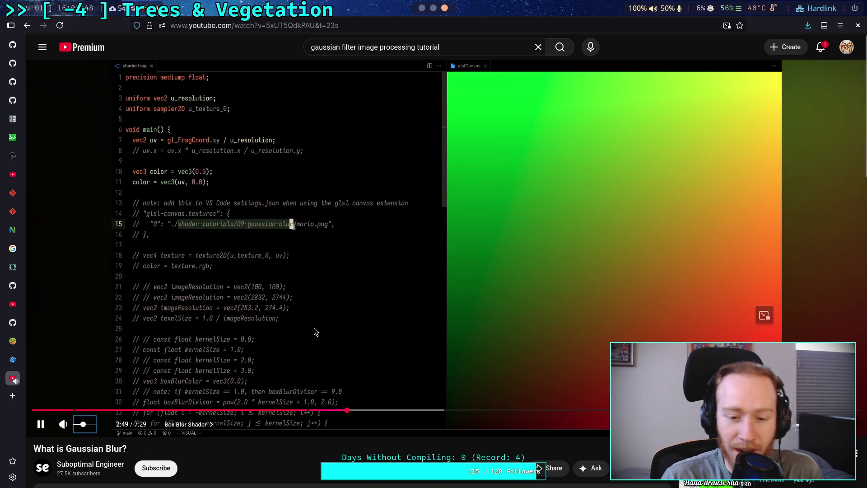
Pause, then seek the video forward and back to 3:29 in the Box Blur Shader section.
{"action": "key", "text": "space"}
{"action": "key", "text": "space"}
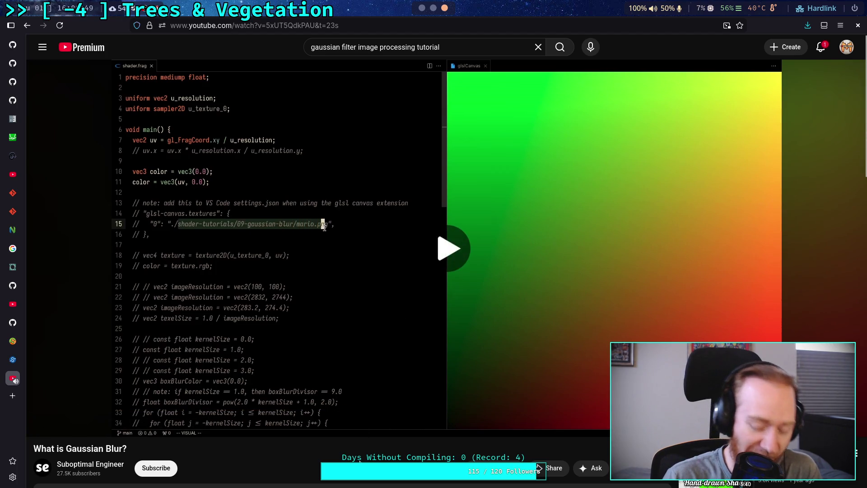
{"action": "key", "text": "Right"}
{"action": "key", "text": "Right"}
{"action": "key", "text": "Right"}
{"action": "key", "text": "Right"}
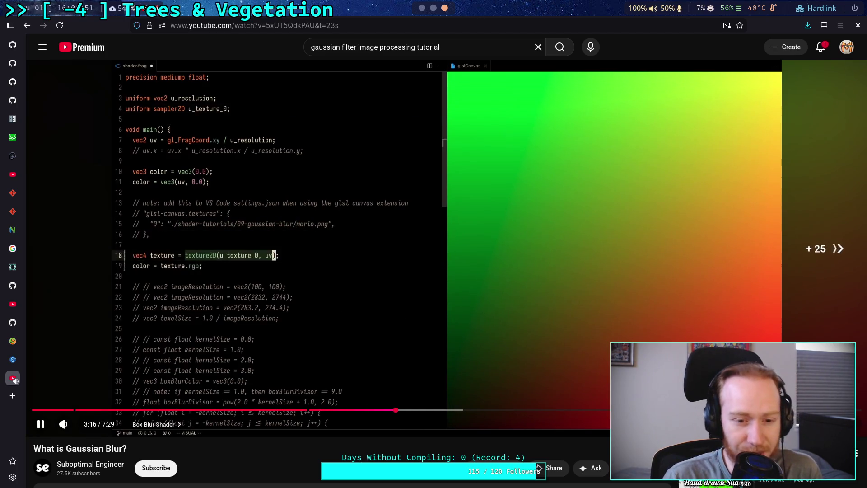
{"action": "key", "text": "Right"}
{"action": "key", "text": "Right"}
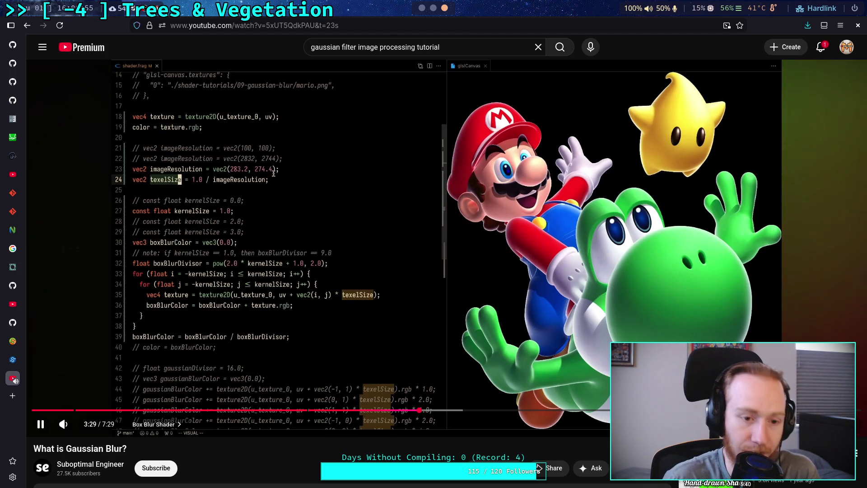
{"action": "key", "text": "Left"}
{"action": "key", "text": "Left"}
{"action": "key", "text": "Left"}
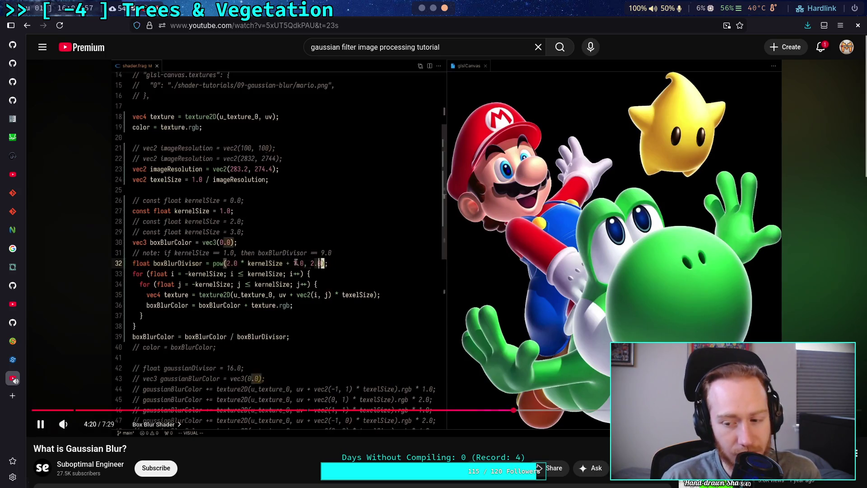
Check the playback speed options, then seek the video to 5:45 in the Gaussian Blur Shader chapter.
{"action": "left_click", "coordinate": [810, 423]}
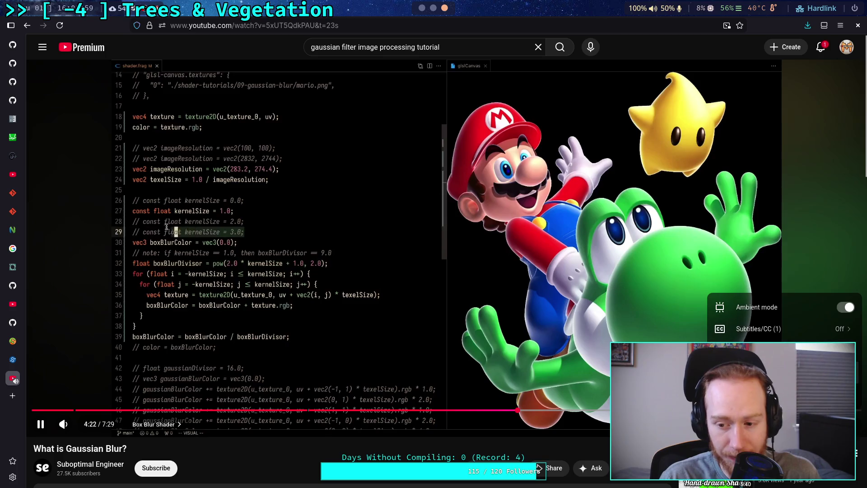
{"action": "left_click", "coordinate": [767, 350]}
{"action": "key", "text": "Escape"}
{"action": "key", "text": "Escape"}
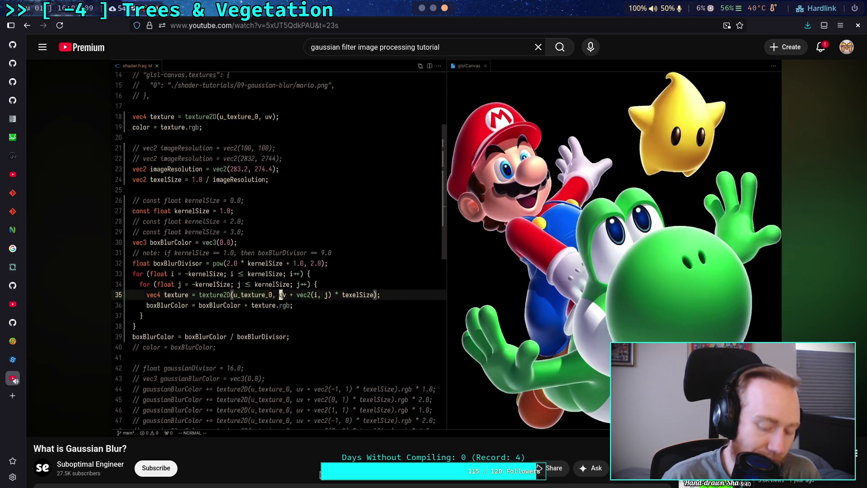
{"action": "key", "text": "Right"}
{"action": "key", "text": "Right"}
{"action": "key", "text": "Right"}
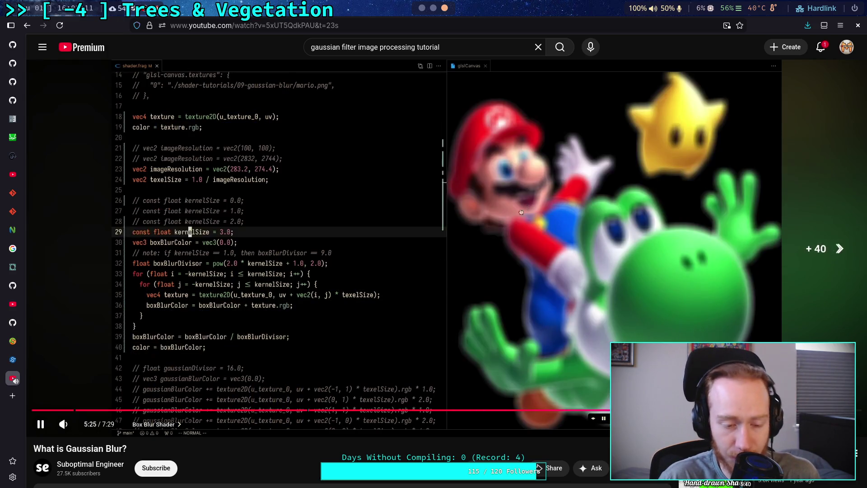
{"action": "key", "text": "Right"}
{"action": "key", "text": "Right"}
{"action": "key", "text": "Right"}
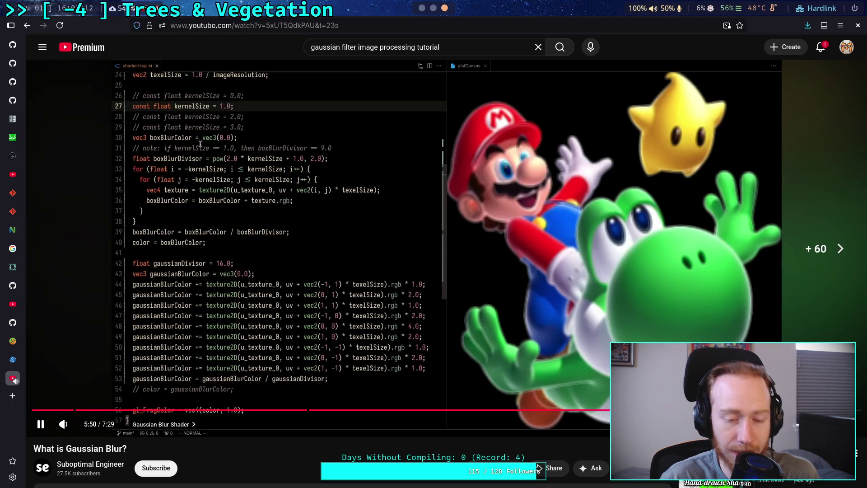
{"action": "key", "text": "Left"}
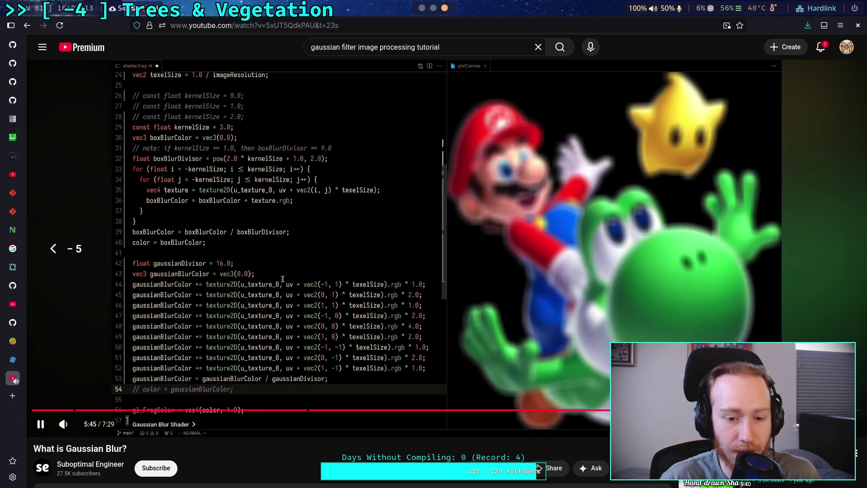
Rewind the video 5 seconds and let it play through the pixel-grid blur animation.
{"action": "key", "text": "Left"}
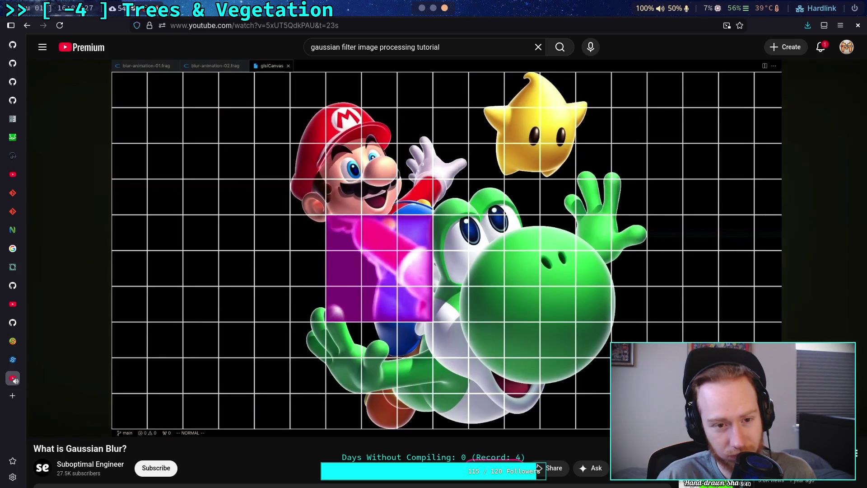
Seek to the finished 3×3 Gaussian kernel code, pause at 6:43, and scroll down the page.
{"action": "key", "text": "Right"}
{"action": "key", "text": "Left"}
{"action": "key", "text": "Left"}
{"action": "key", "text": "Left"}
{"action": "key", "text": "Left"}
{"action": "key", "text": "Left"}
{"action": "key", "text": "space"}
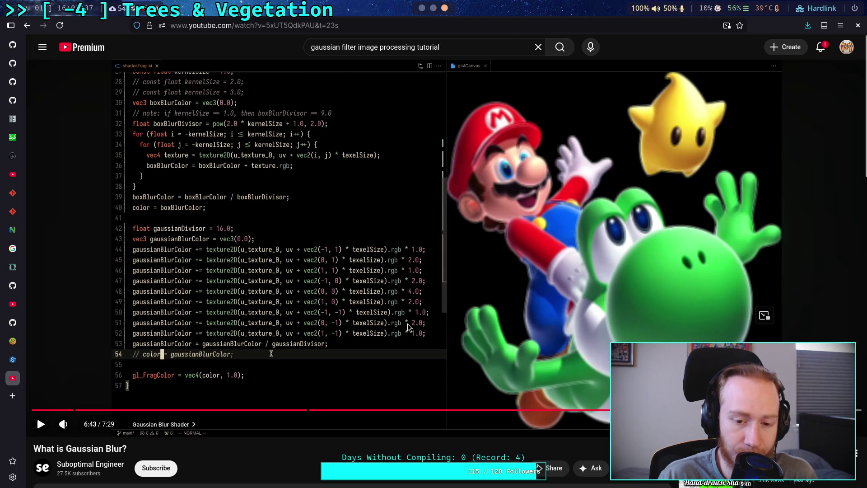
{"action": "scroll", "coordinate": [397, 325], "scroll_direction": "down", "scroll_amount": 3}
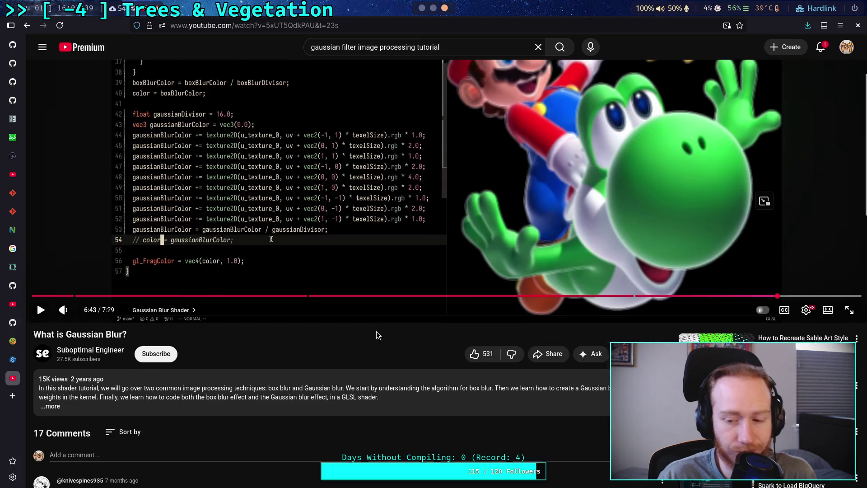
{"action": "scroll", "coordinate": [378, 335], "scroll_direction": "down", "scroll_amount": 5}
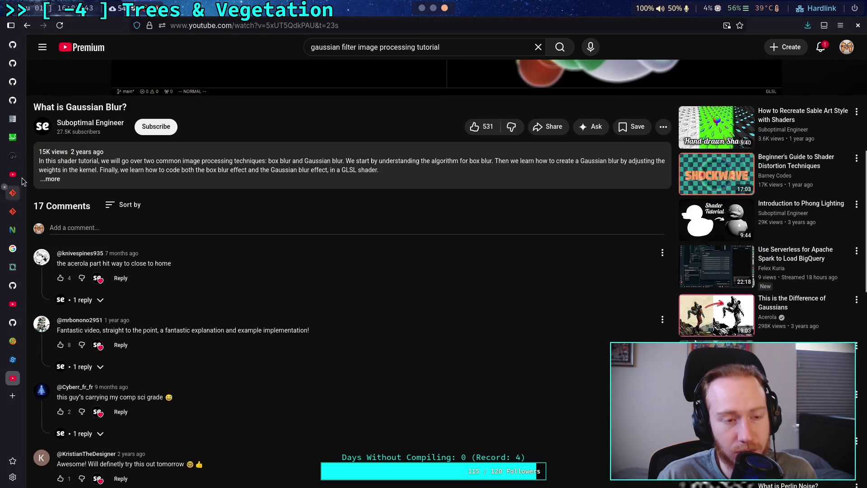
In a new tab, search 'compute gaus kernal from sigma algorithm' and open the Stack Overflow kernel-sigma question.
{"action": "mouse_move", "coordinate": [20, 364]}
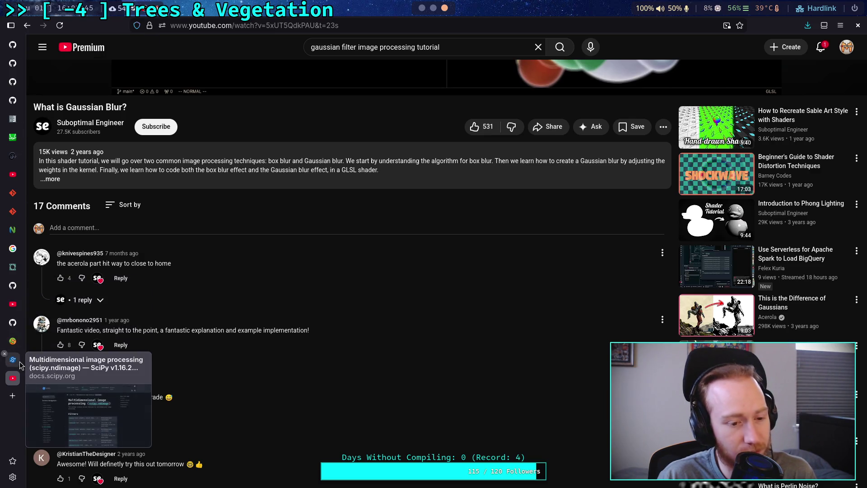
{"action": "left_click", "coordinate": [12, 395]}
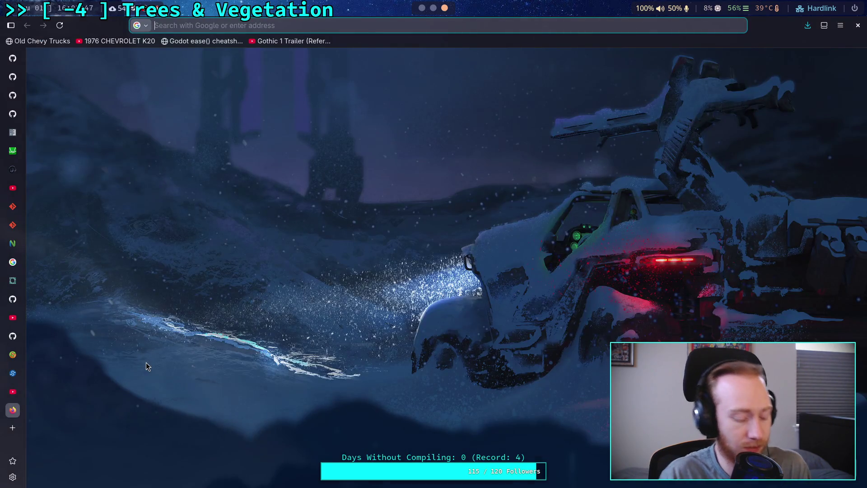
{"action": "type", "text": "comp"}
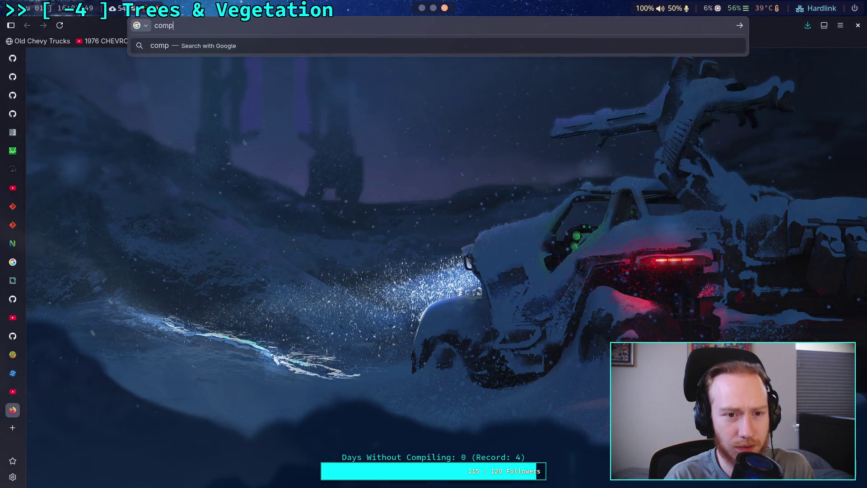
{"action": "type", "text": "ute gaus "}
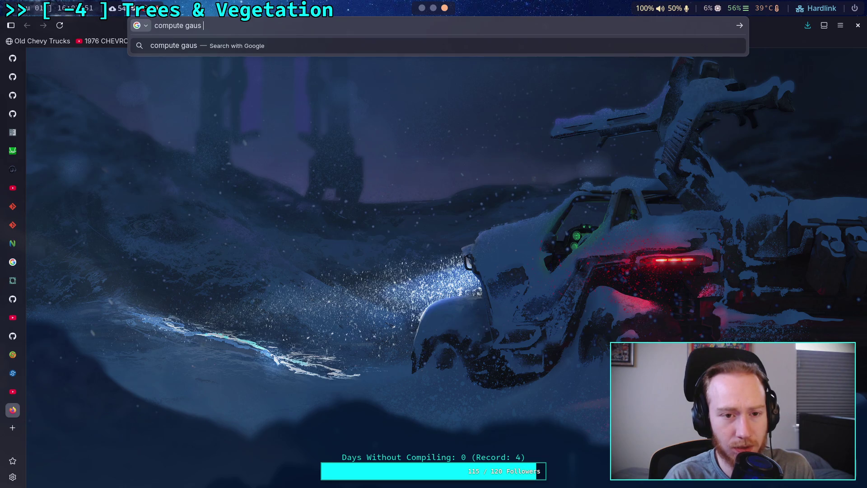
{"action": "type", "text": "kernal"}
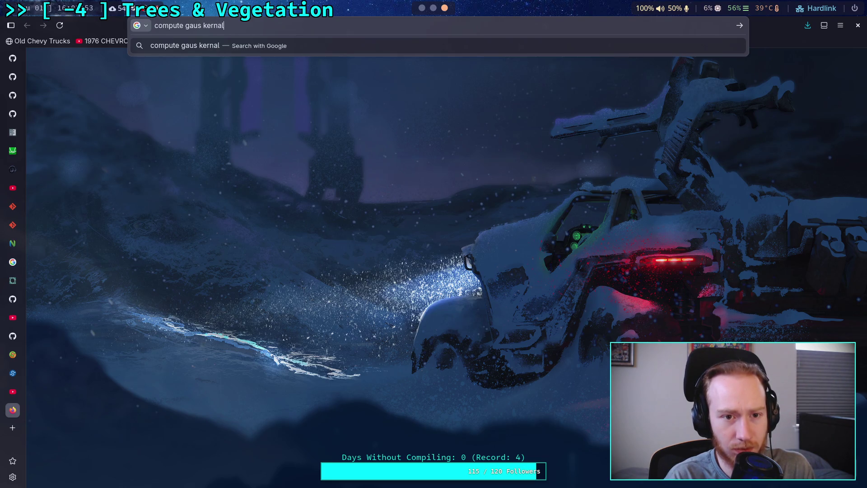
{"action": "type", "text": " from sigma "}
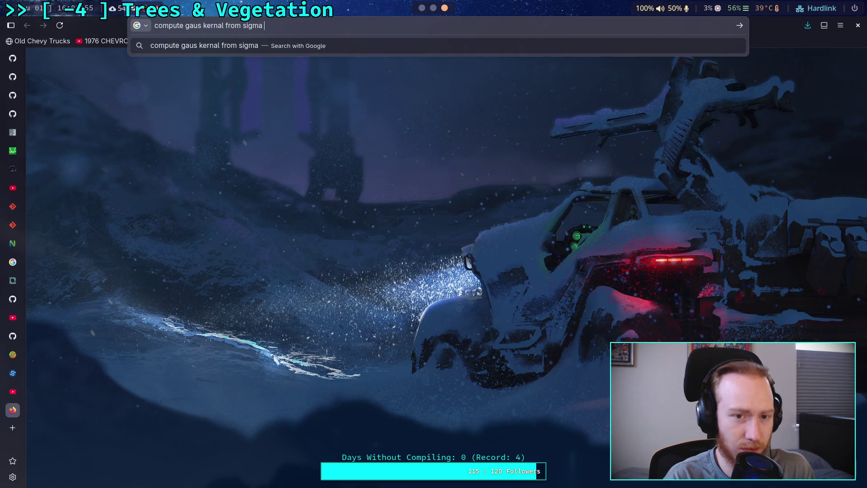
{"action": "type", "text": "algorithm"}
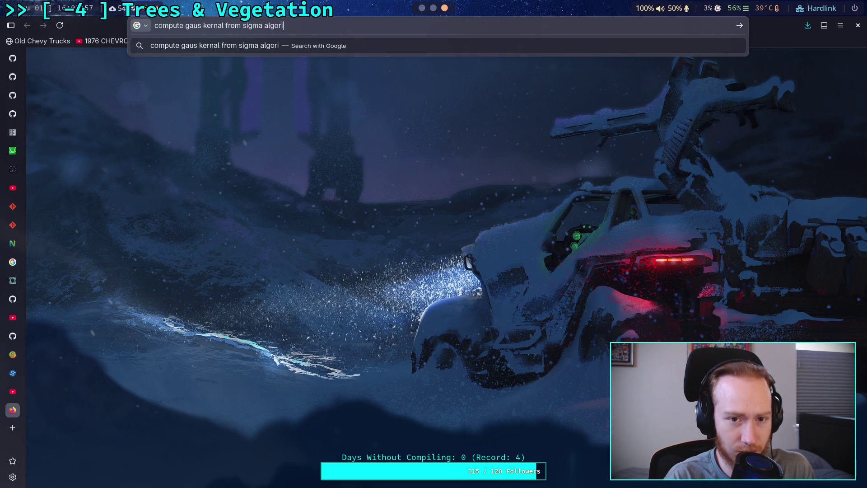
{"action": "key", "text": "Return"}
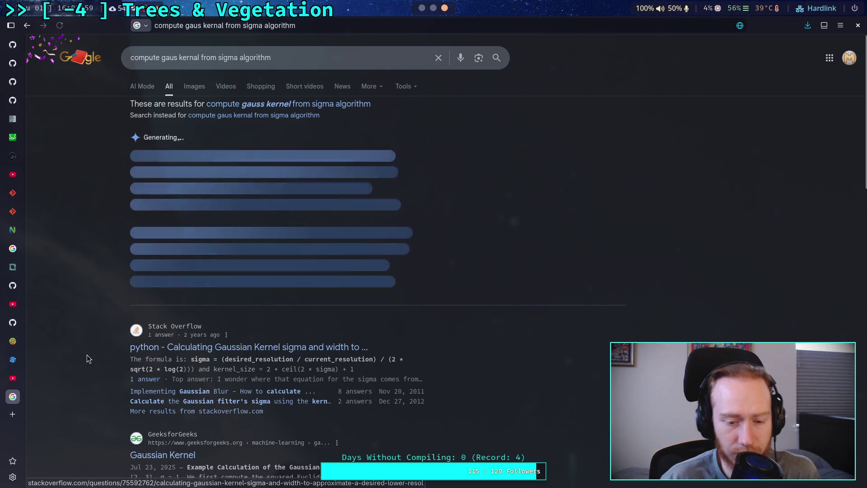
{"action": "left_click", "coordinate": [195, 290]}
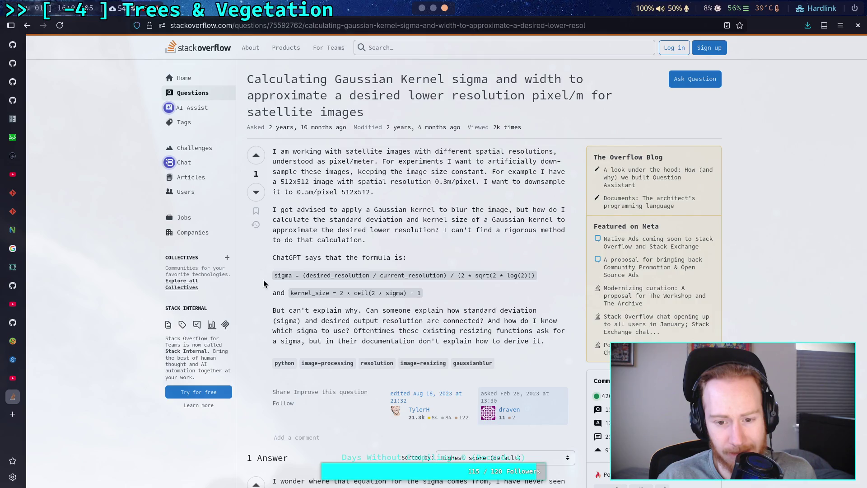
Scroll down the Stack Overflow question to the kernel_size = 2 * ceil(2 * sigma) + 1 formula and its answer.
{"action": "scroll", "coordinate": [264, 283], "scroll_direction": "down", "scroll_amount": 2}
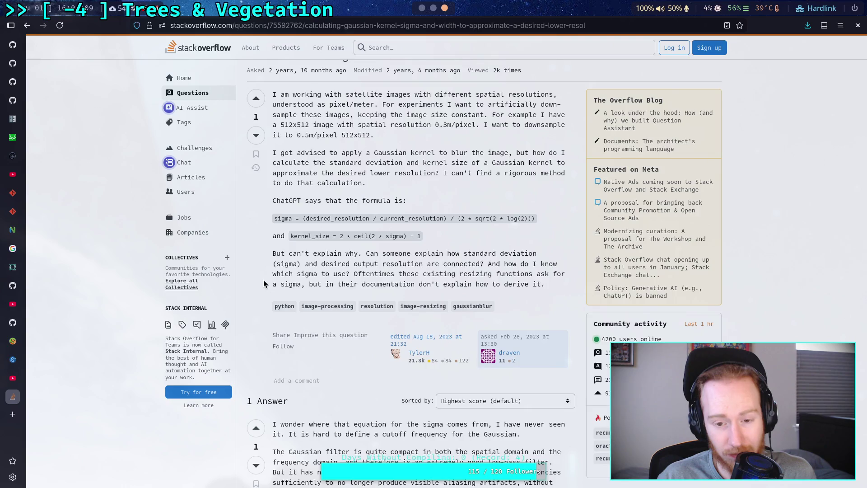
{"action": "scroll", "coordinate": [264, 283], "scroll_direction": "down", "scroll_amount": 10}
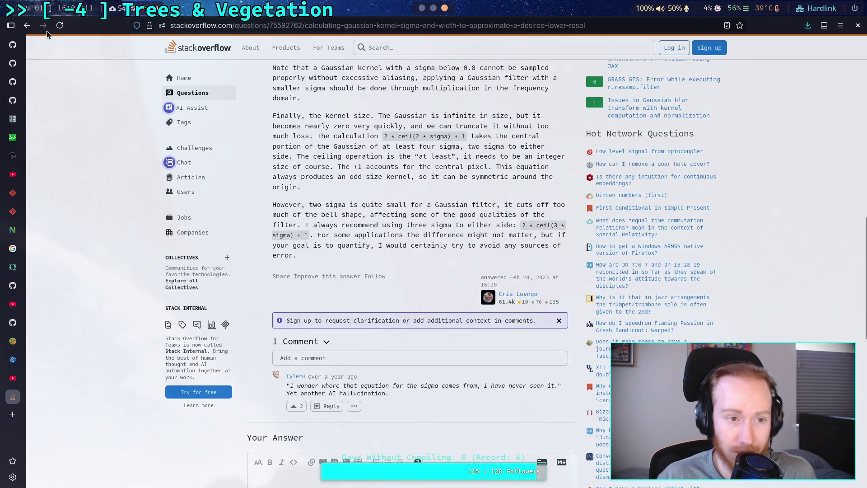
Return to the search results and open the GeeksforGeeks 'Gaussian Kernel' article.
{"action": "left_click", "coordinate": [27, 25]}
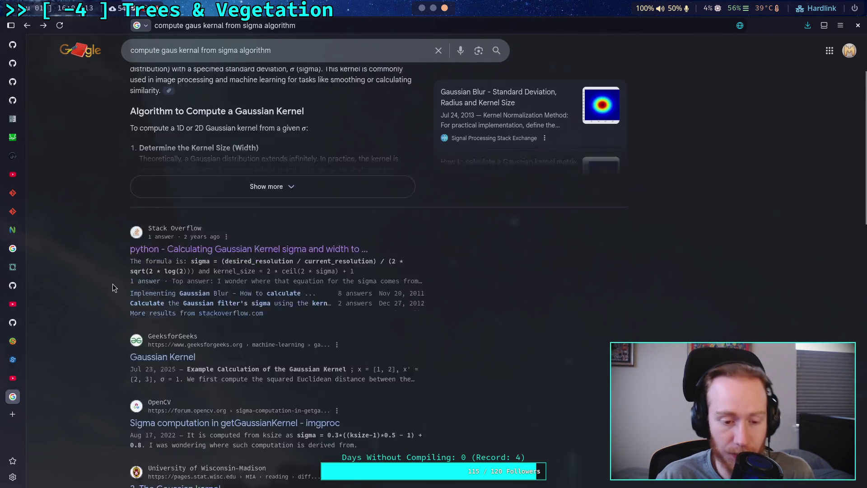
{"action": "scroll", "coordinate": [113, 286], "scroll_direction": "down", "scroll_amount": 2}
{"action": "scroll", "coordinate": [116, 284], "scroll_direction": "down", "scroll_amount": 1}
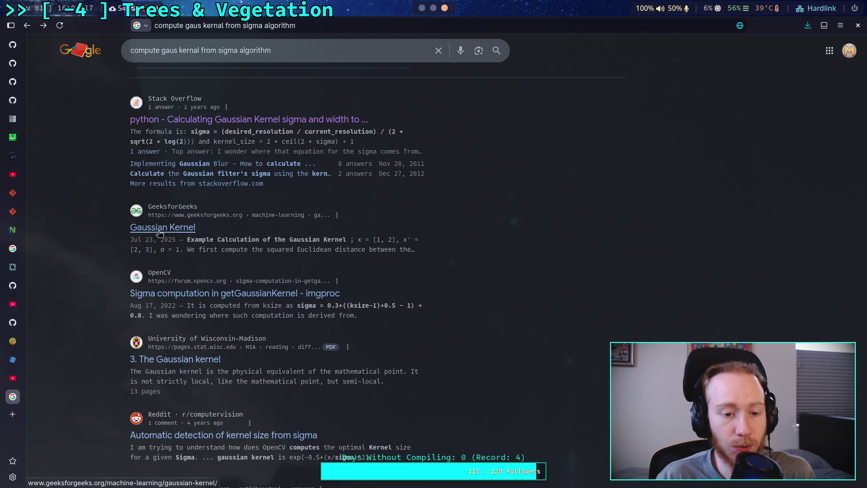
{"action": "left_click", "coordinate": [159, 232]}
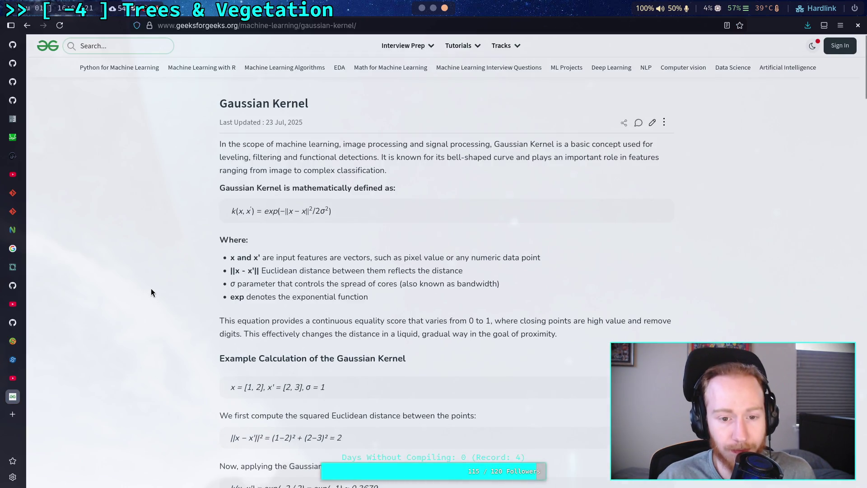
Study the 5×5 kernel matrix, highlighting the 0.3679 value and matrix rows, then reach the 1D kernel code.
{"action": "scroll", "coordinate": [150, 289], "scroll_direction": "down", "scroll_amount": 2}
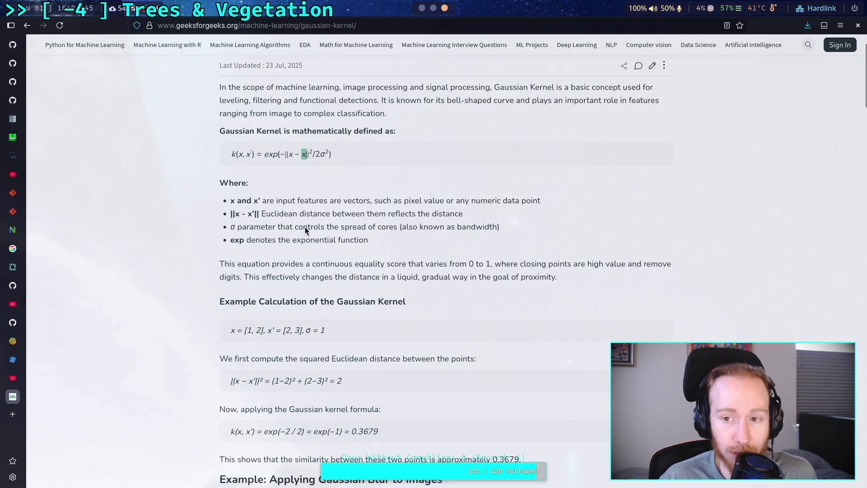
{"action": "scroll", "coordinate": [304, 228], "scroll_direction": "down", "scroll_amount": 3}
{"action": "scroll", "coordinate": [305, 229], "scroll_direction": "down", "scroll_amount": 2}
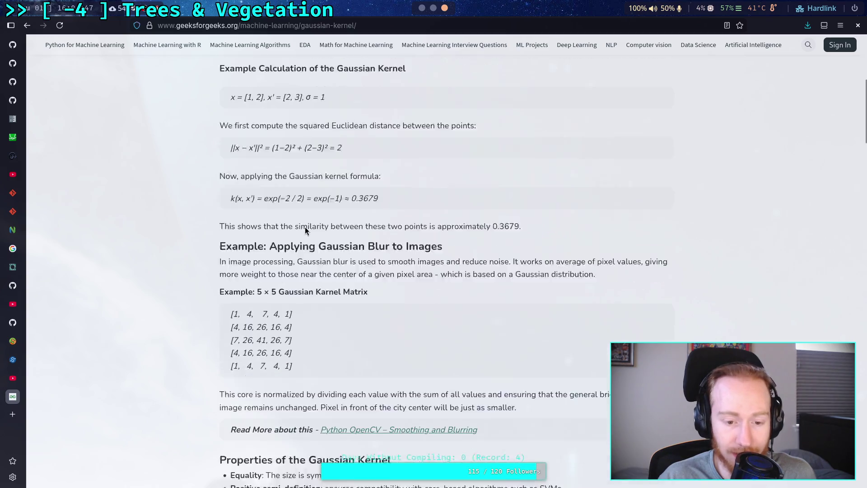
{"action": "mouse_move", "coordinate": [231, 262]}
{"action": "left_mouse_down"}
{"action": "mouse_move", "coordinate": [264, 301]}
{"action": "mouse_move", "coordinate": [293, 316]}
{"action": "mouse_move", "coordinate": [235, 266]}
{"action": "left_mouse_up"}
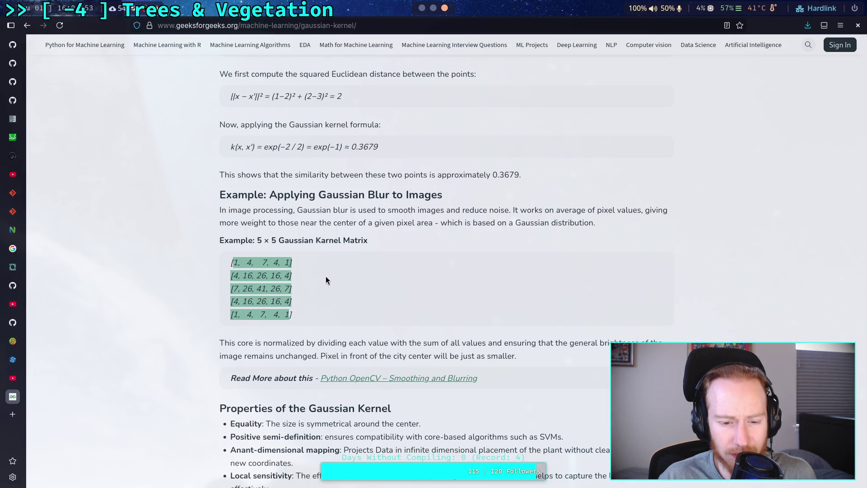
{"action": "scroll", "coordinate": [326, 277], "scroll_direction": "up", "scroll_amount": 1}
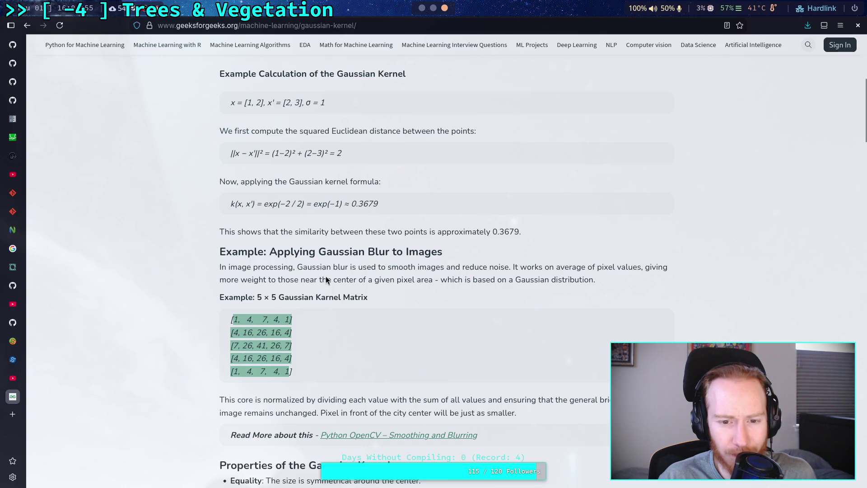
{"action": "double_click", "coordinate": [501, 232]}
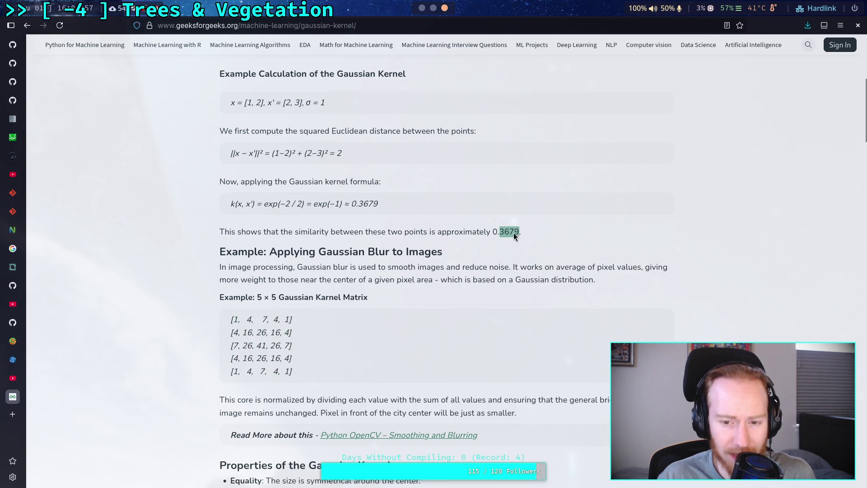
{"action": "mouse_move", "coordinate": [238, 319]}
{"action": "left_mouse_down"}
{"action": "mouse_move", "coordinate": [266, 362]}
{"action": "mouse_move", "coordinate": [221, 321]}
{"action": "left_mouse_up"}
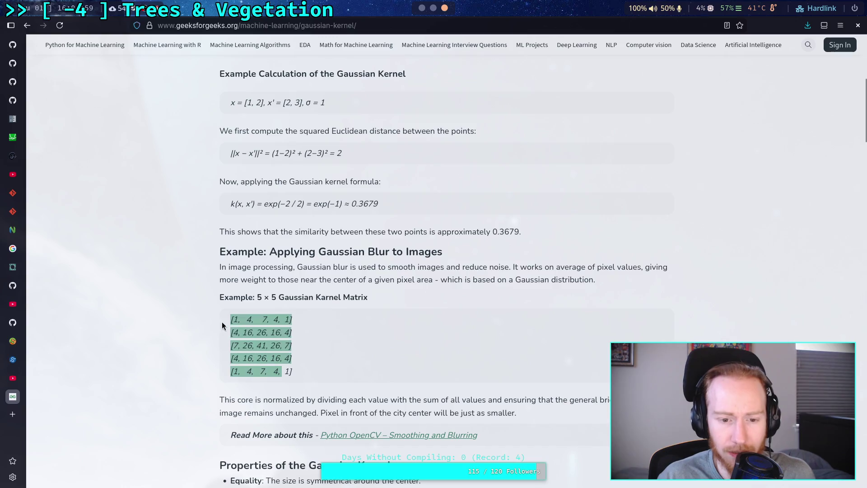
{"action": "left_click", "coordinate": [266, 319]}
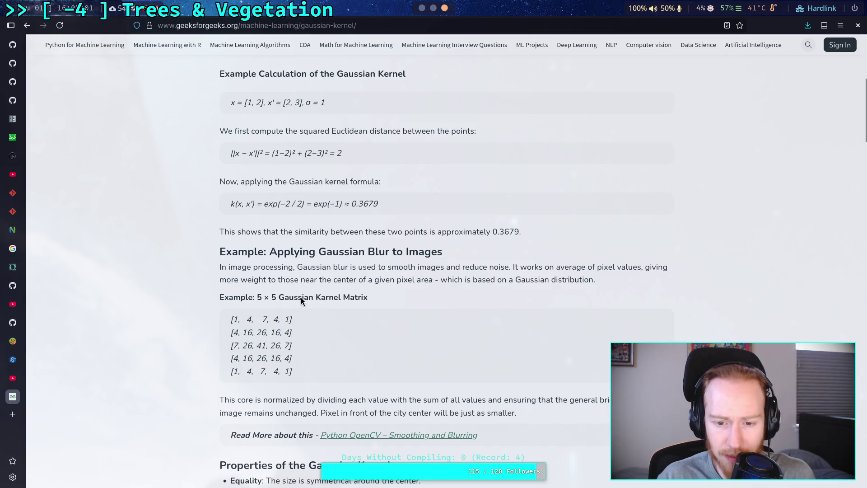
{"action": "scroll", "coordinate": [296, 280], "scroll_direction": "down", "scroll_amount": 10}
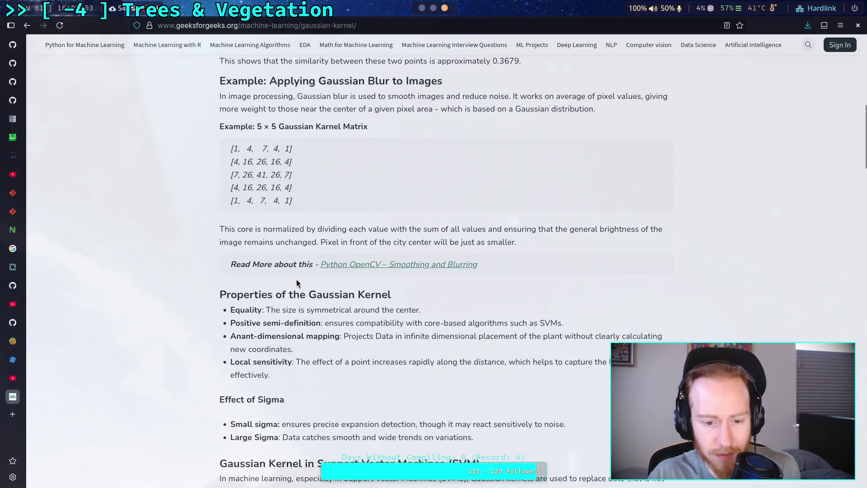
{"action": "scroll", "coordinate": [186, 236], "scroll_direction": "down", "scroll_amount": 3}
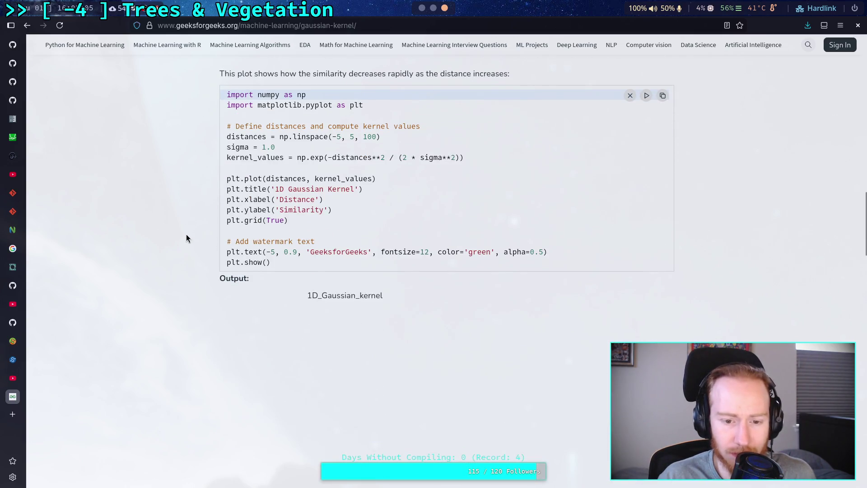
Enlarge the 1D Gaussian kernel output plot to inspect it.
{"action": "scroll", "coordinate": [320, 296], "scroll_direction": "down", "scroll_amount": 3}
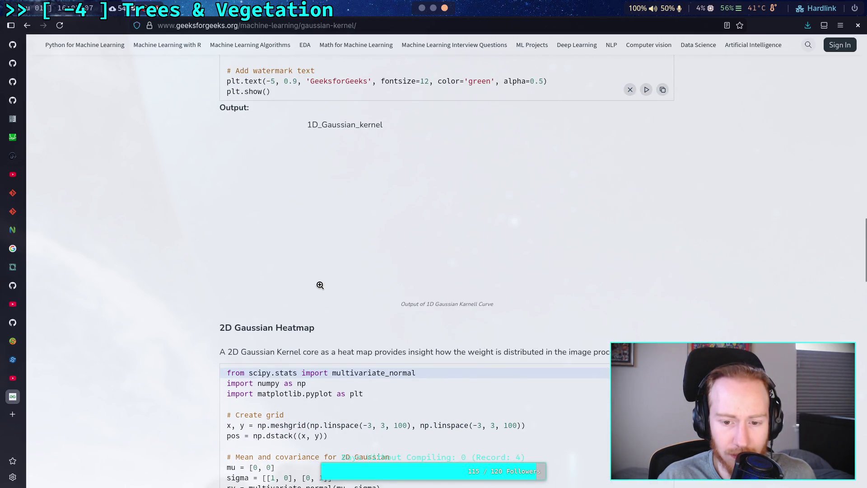
{"action": "scroll", "coordinate": [320, 285], "scroll_direction": "up", "scroll_amount": 1}
{"action": "left_click", "coordinate": [414, 282]}
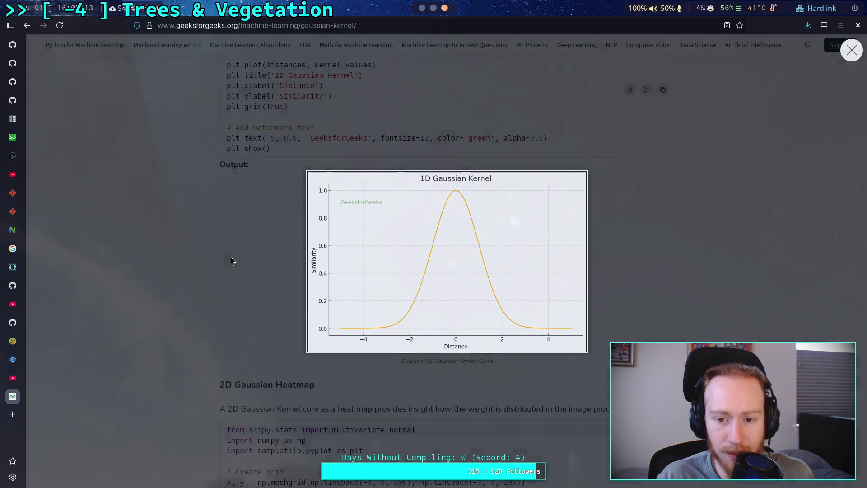
{"action": "scroll", "coordinate": [231, 261], "scroll_direction": "up", "scroll_amount": 3}
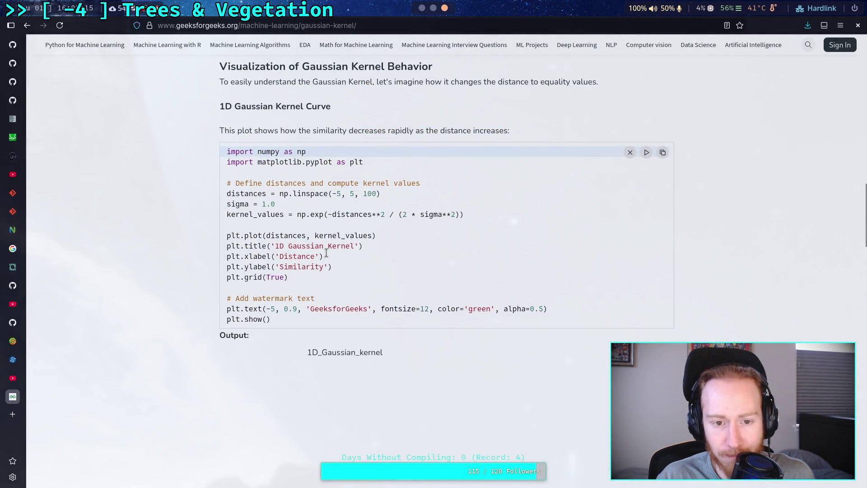
Change sigma from 1.0 to 2.0 and run the code, which fails with no module named 'matplotlib'.
{"action": "left_click", "coordinate": [265, 204]}
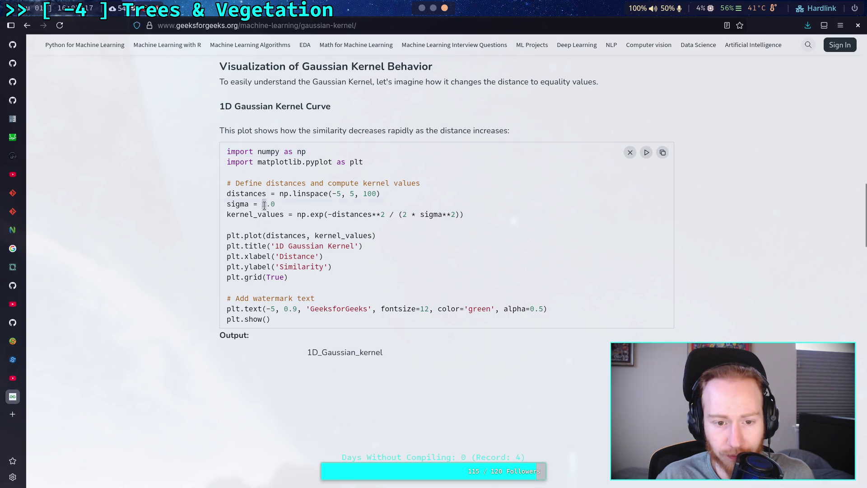
{"action": "type", "text": "2"}
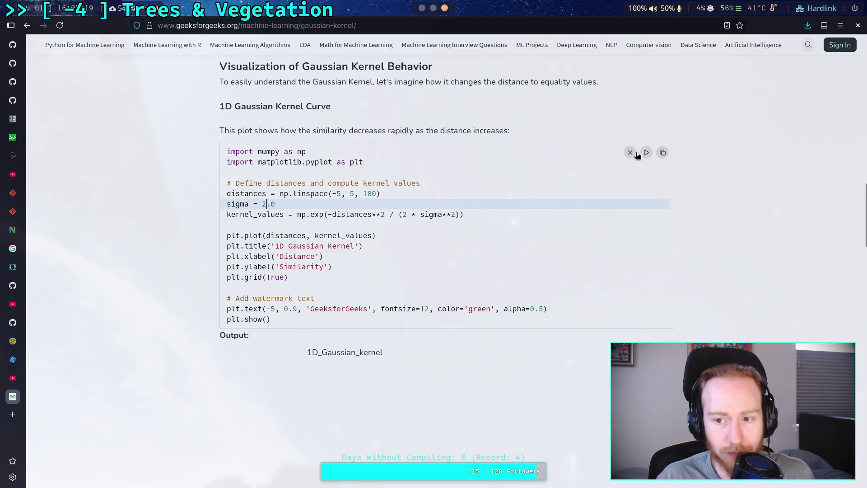
{"action": "left_click", "coordinate": [646, 153]}
{"action": "scroll", "coordinate": [552, 213], "scroll_direction": "down", "scroll_amount": 2}
{"action": "scroll", "coordinate": [414, 300], "scroll_direction": "down", "scroll_amount": 2}
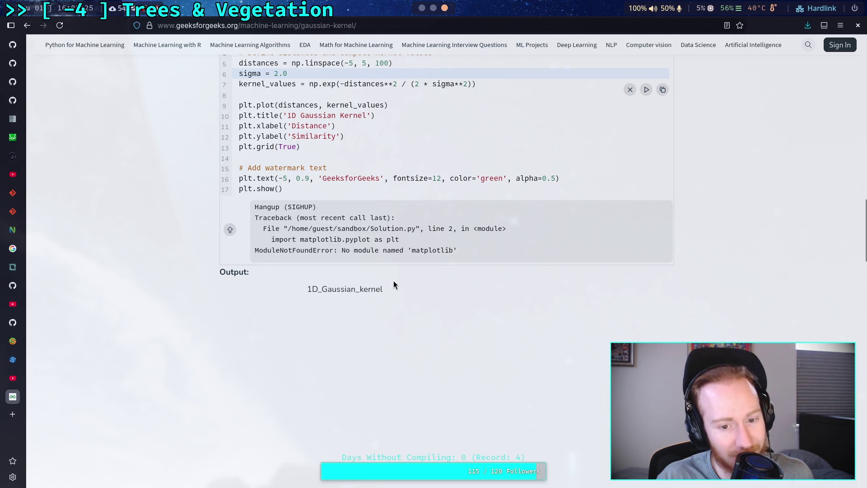
{"action": "scroll", "coordinate": [374, 253], "scroll_direction": "up", "scroll_amount": 3}
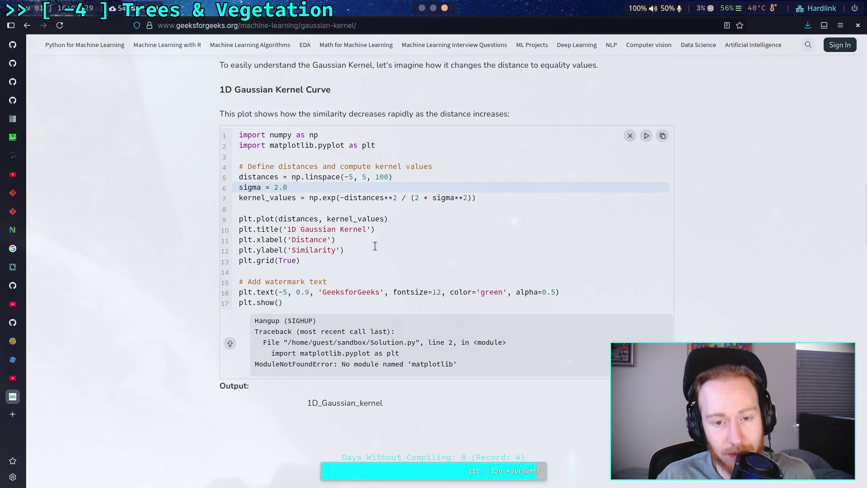
Go back to the Google results and open the '3. The Gaussian kernel' PDF.
{"action": "left_click", "coordinate": [33, 31]}
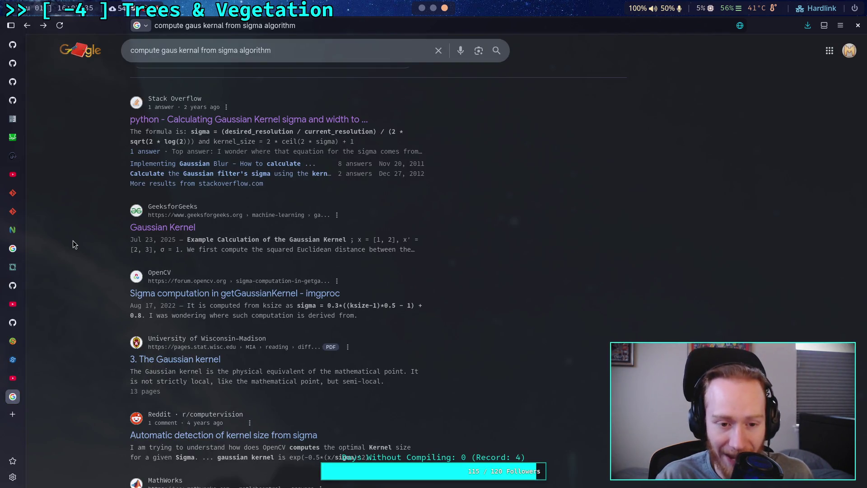
{"action": "scroll", "coordinate": [73, 240], "scroll_direction": "down", "scroll_amount": 5}
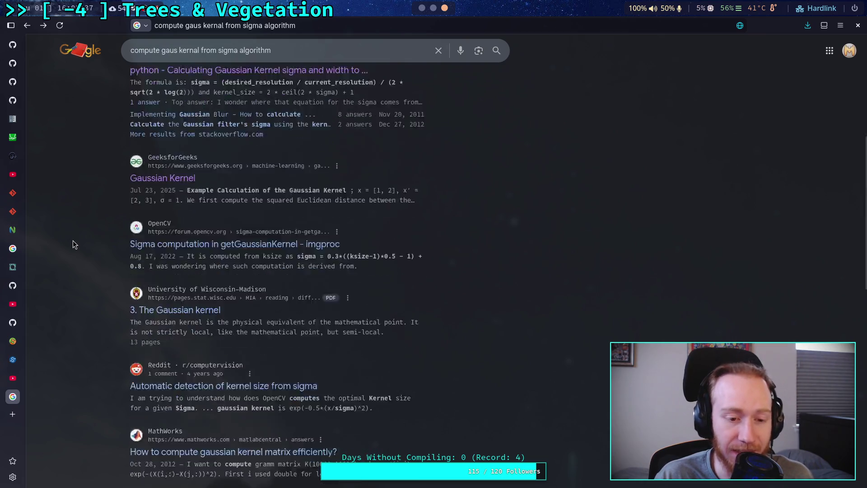
{"action": "scroll", "coordinate": [75, 244], "scroll_direction": "down", "scroll_amount": 1}
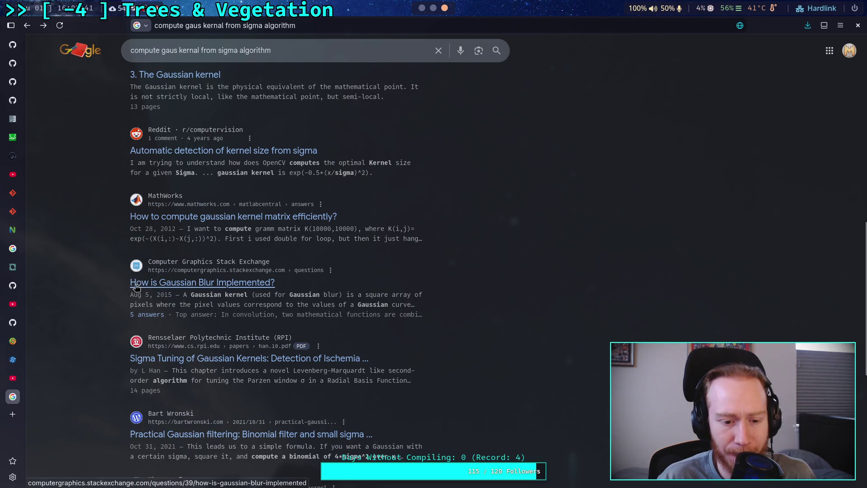
{"action": "scroll", "coordinate": [135, 287], "scroll_direction": "up", "scroll_amount": 3}
{"action": "scroll", "coordinate": [136, 287], "scroll_direction": "up", "scroll_amount": 3}
{"action": "scroll", "coordinate": [105, 256], "scroll_direction": "up", "scroll_amount": 2}
{"action": "scroll", "coordinate": [105, 254], "scroll_direction": "down", "scroll_amount": 5}
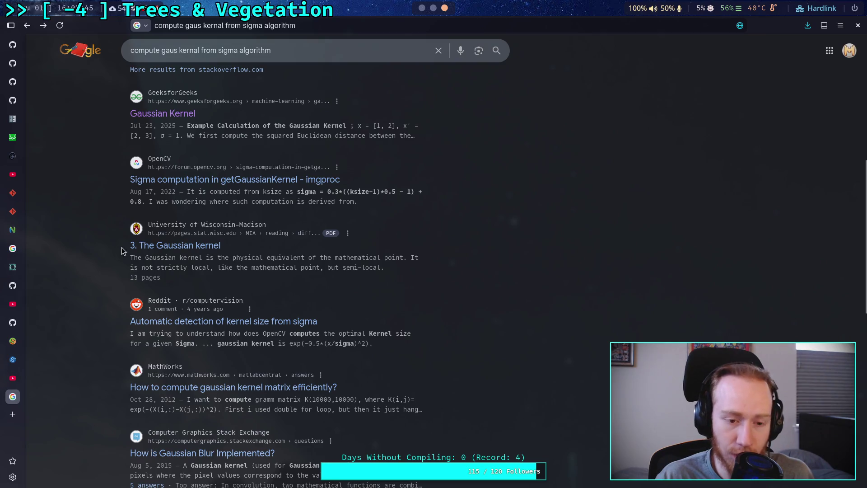
{"action": "left_click", "coordinate": [181, 251]}
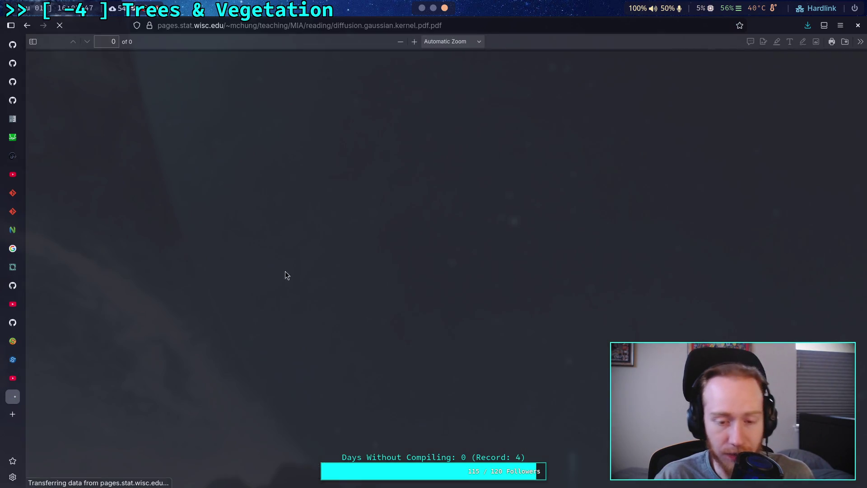
Read through the PDF's sections 3.2–3.7 on normalization and scale, then return to Google.
{"action": "scroll", "coordinate": [445, 283], "scroll_direction": "down", "scroll_amount": 8}
{"action": "scroll", "coordinate": [446, 282], "scroll_direction": "down", "scroll_amount": 5}
{"action": "scroll", "coordinate": [445, 283], "scroll_direction": "down", "scroll_amount": 1}
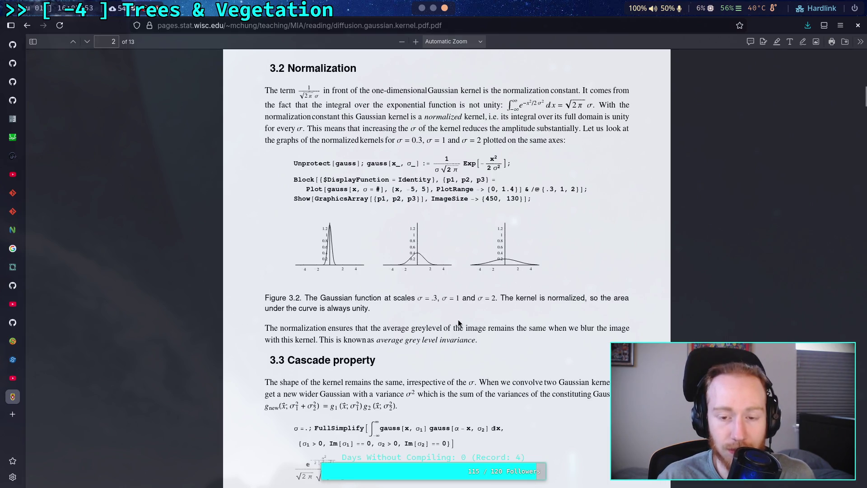
{"action": "scroll", "coordinate": [456, 321], "scroll_direction": "down", "scroll_amount": 8}
{"action": "scroll", "coordinate": [458, 320], "scroll_direction": "up", "scroll_amount": 3}
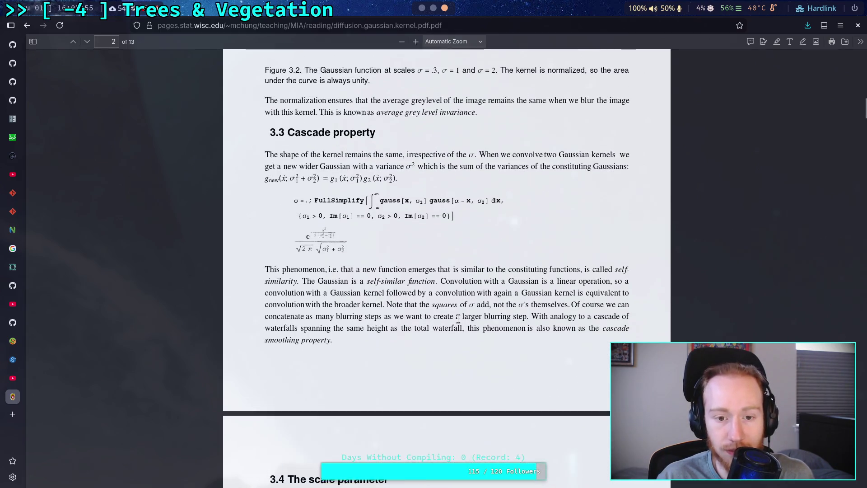
{"action": "scroll", "coordinate": [459, 317], "scroll_direction": "down", "scroll_amount": 8}
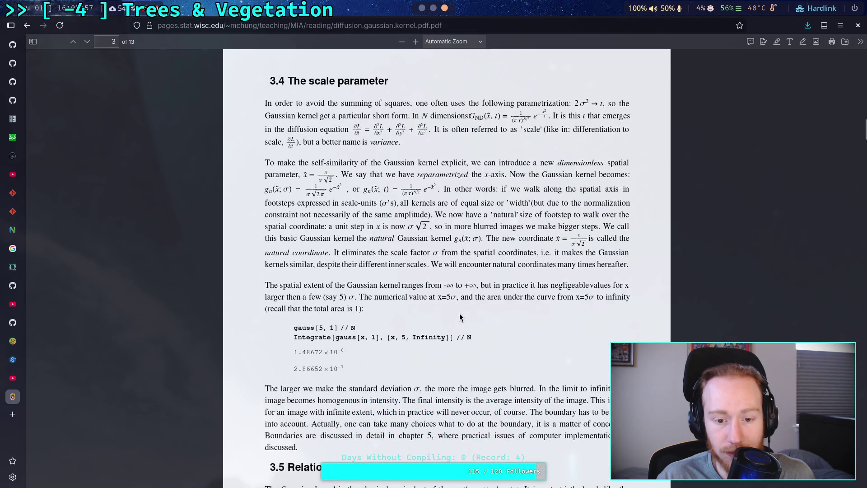
{"action": "scroll", "coordinate": [460, 317], "scroll_direction": "down", "scroll_amount": 10}
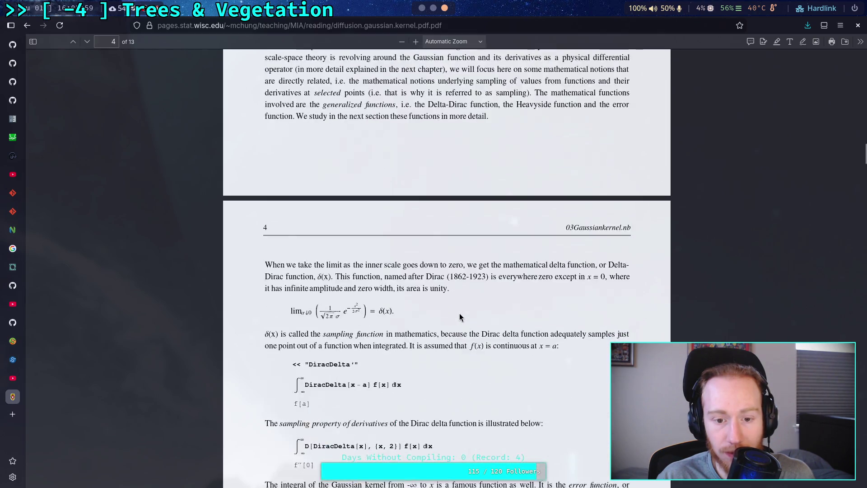
{"action": "scroll", "coordinate": [460, 317], "scroll_direction": "up", "scroll_amount": 7}
{"action": "scroll", "coordinate": [459, 312], "scroll_direction": "down", "scroll_amount": 16}
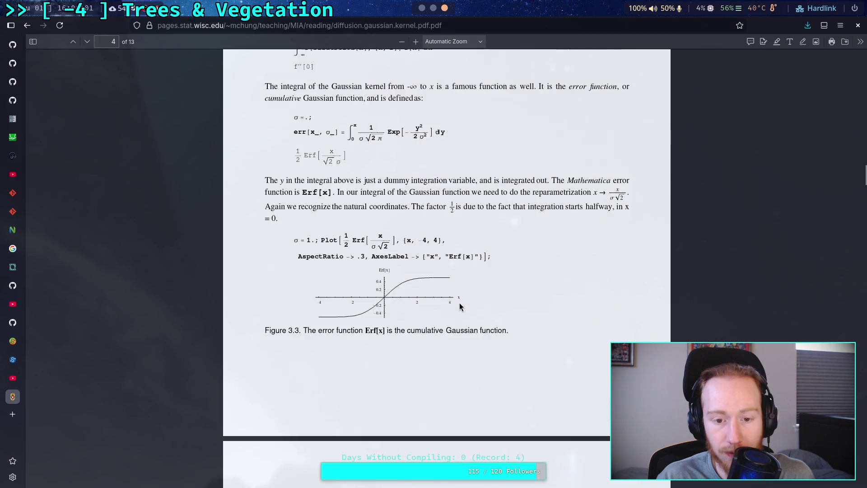
{"action": "scroll", "coordinate": [459, 303], "scroll_direction": "down", "scroll_amount": 17}
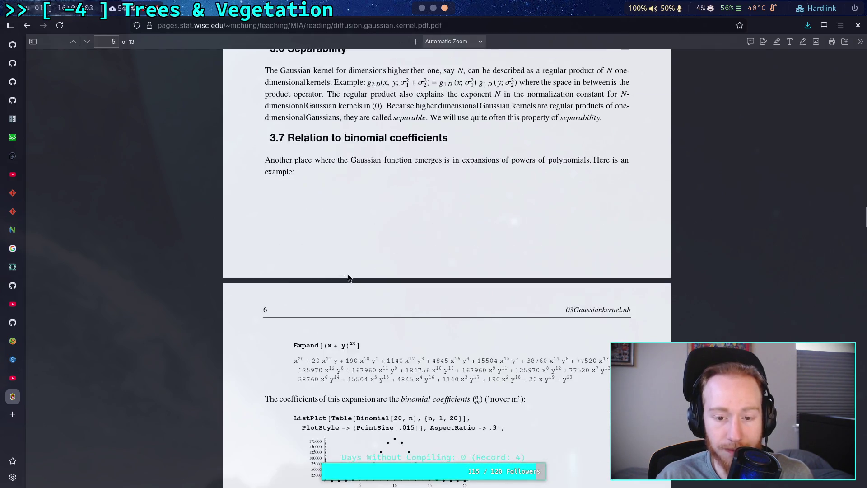
{"action": "left_click", "coordinate": [26, 27]}
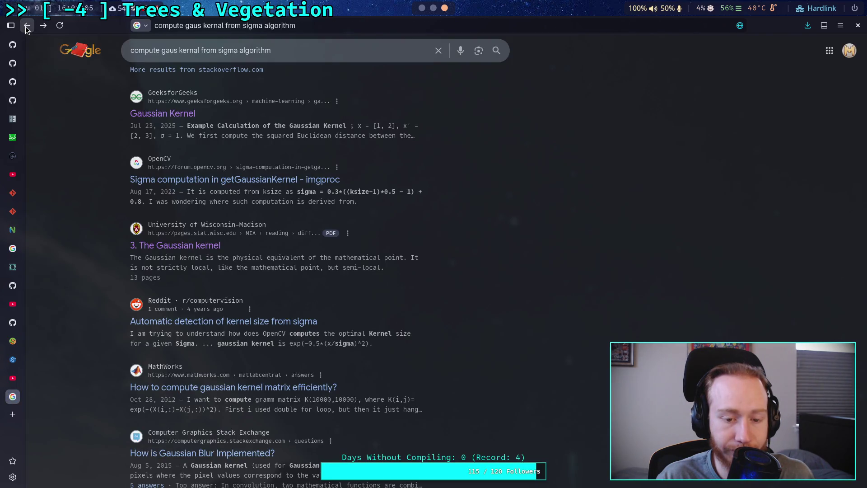
Search Google for 'gaussian blur' and show the Wikipedia Gaussian blur article in Reader View.
{"action": "key", "text": "slash"}
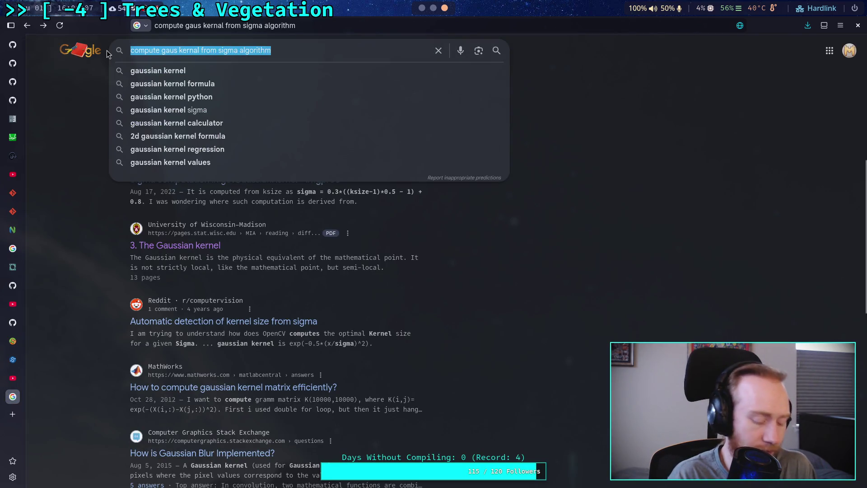
{"action": "type", "text": "gaussian blur"}
{"action": "key", "text": "Return"}
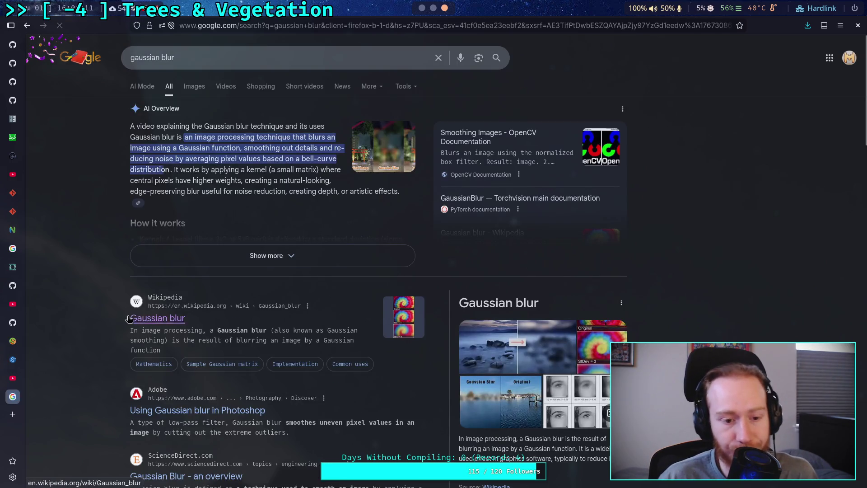
{"action": "key", "text": "ctrl+alt+r"}
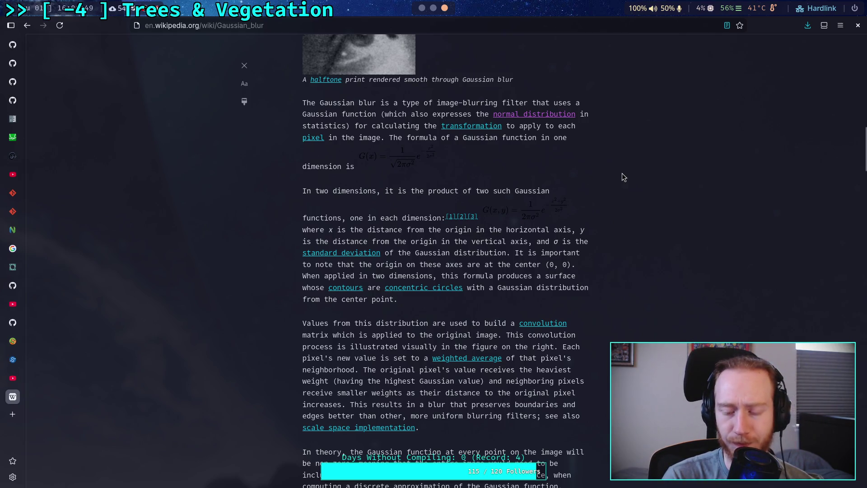
Exit Reader View and read the Mathematics section's one- and two-dimensional G(x,y) formulas.
{"action": "left_click", "coordinate": [726, 25]}
{"action": "scroll", "coordinate": [523, 232], "scroll_direction": "down", "scroll_amount": 8}
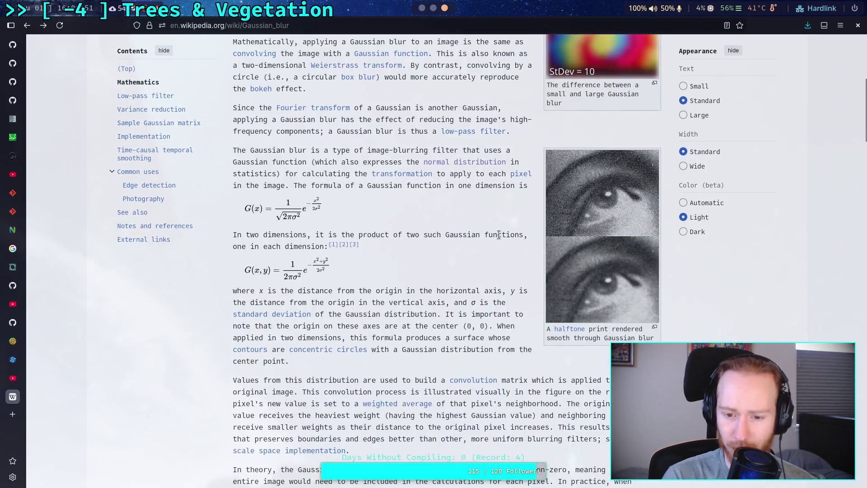
{"action": "scroll", "coordinate": [502, 227], "scroll_direction": "up", "scroll_amount": 3}
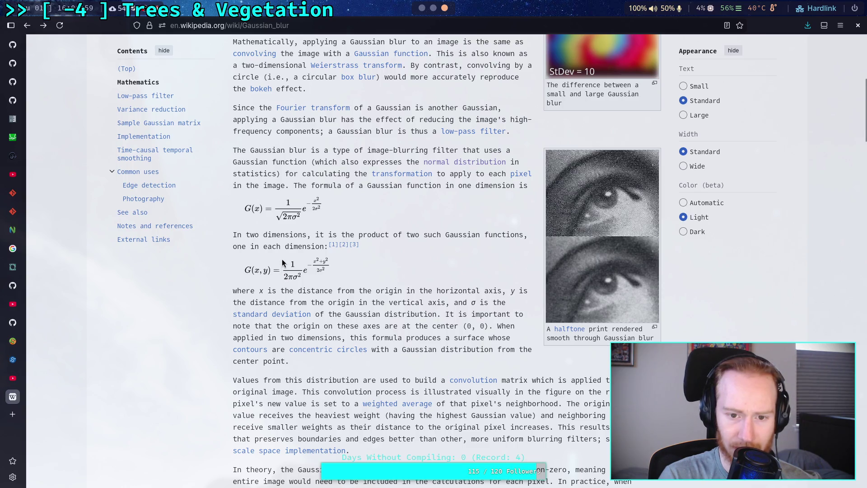
{"action": "scroll", "coordinate": [283, 262], "scroll_direction": "up", "scroll_amount": 2}
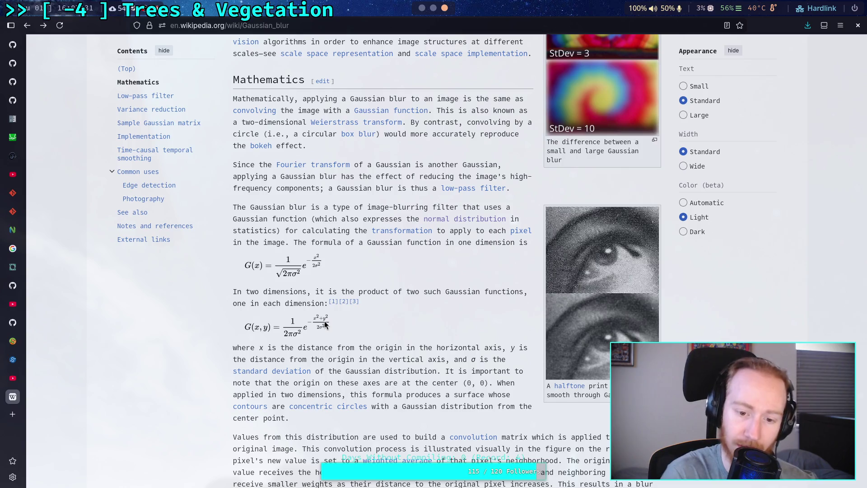
{"action": "scroll", "coordinate": [337, 325], "scroll_direction": "down", "scroll_amount": 3}
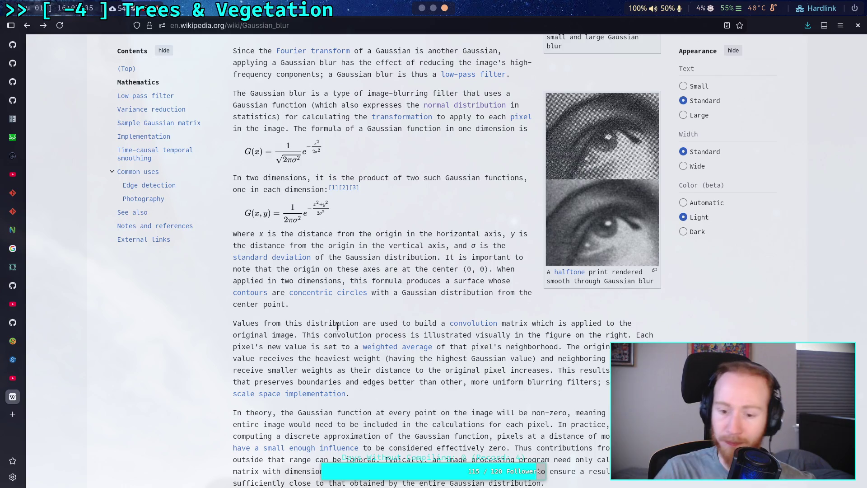
{"action": "scroll", "coordinate": [337, 326], "scroll_direction": "down", "scroll_amount": 5}
{"action": "scroll", "coordinate": [337, 326], "scroll_direction": "down", "scroll_amount": 3}
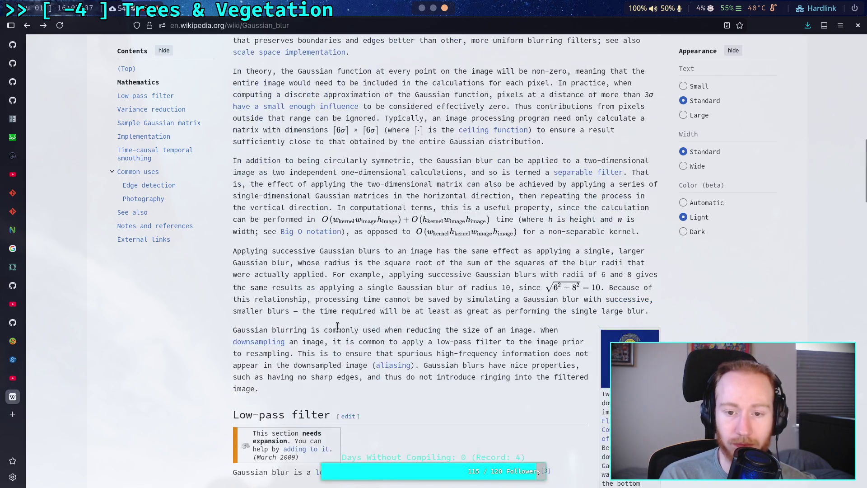
{"action": "scroll", "coordinate": [338, 326], "scroll_direction": "down", "scroll_amount": 3}
{"action": "scroll", "coordinate": [397, 332], "scroll_direction": "up", "scroll_amount": 3}
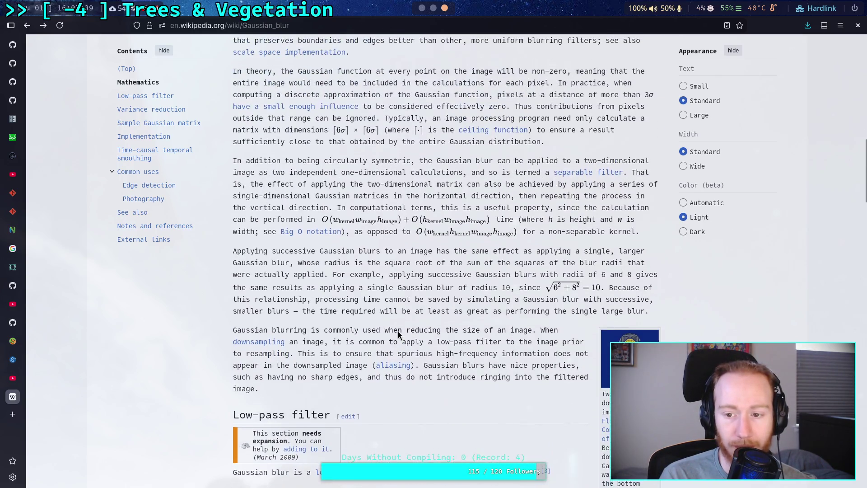
{"action": "scroll", "coordinate": [397, 332], "scroll_direction": "up", "scroll_amount": 12}
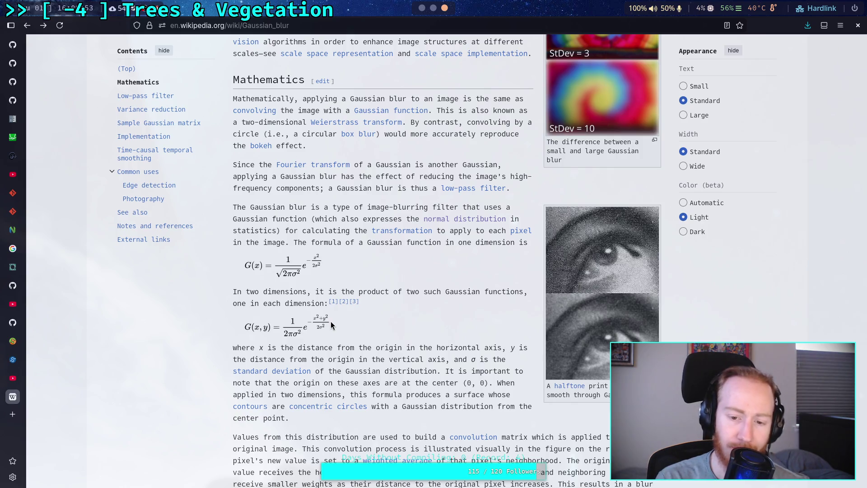
Scroll to the sample 7×7 Gaussian matrix for σ = 0.84089642, with central element 0.22508352.
{"action": "scroll", "coordinate": [332, 325], "scroll_direction": "down", "scroll_amount": 4}
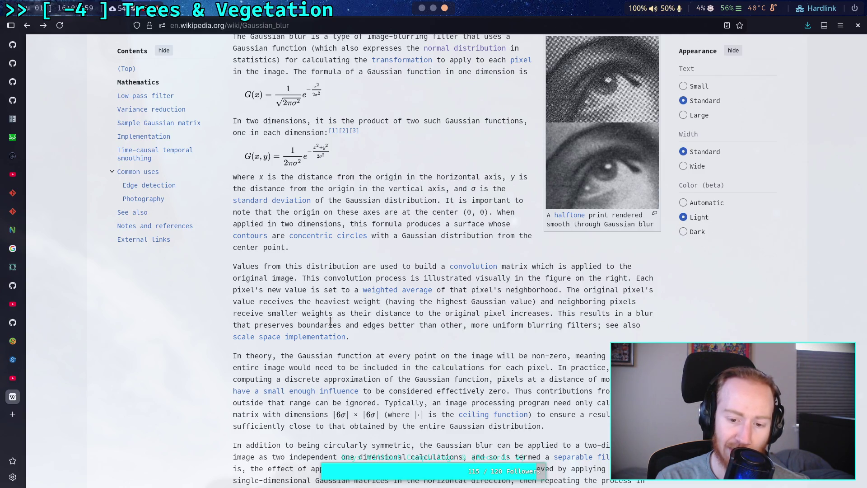
{"action": "scroll", "coordinate": [329, 321], "scroll_direction": "down", "scroll_amount": 4}
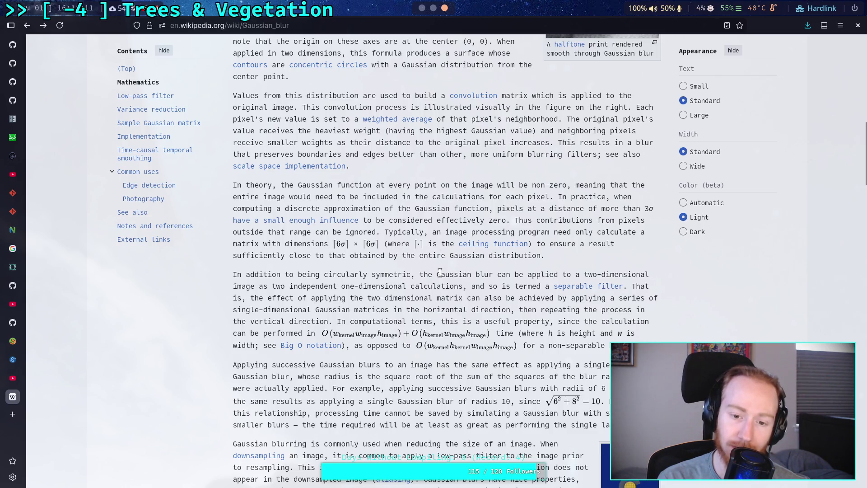
{"action": "scroll", "coordinate": [439, 271], "scroll_direction": "down", "scroll_amount": 1}
{"action": "scroll", "coordinate": [438, 272], "scroll_direction": "down", "scroll_amount": 4}
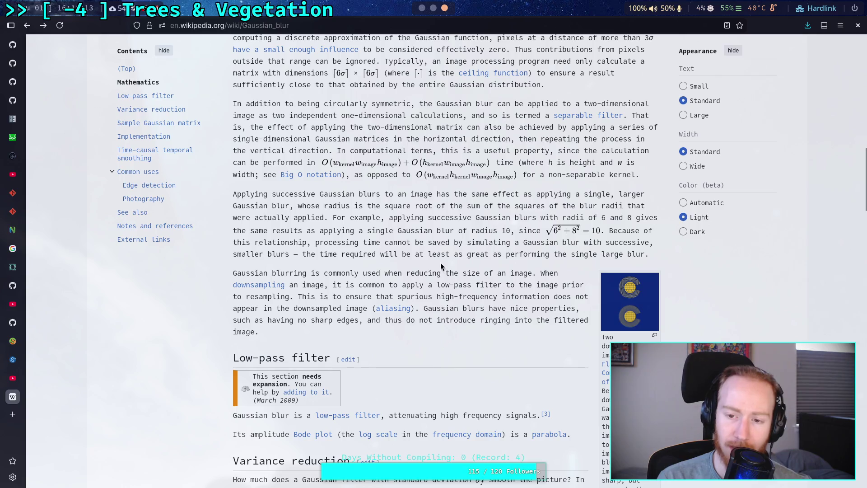
{"action": "scroll", "coordinate": [441, 253], "scroll_direction": "down", "scroll_amount": 5}
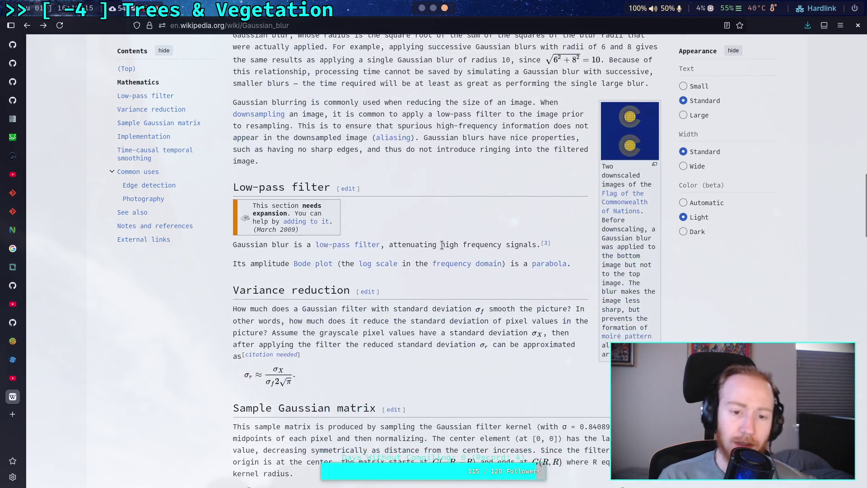
{"action": "scroll", "coordinate": [441, 245], "scroll_direction": "down", "scroll_amount": 7}
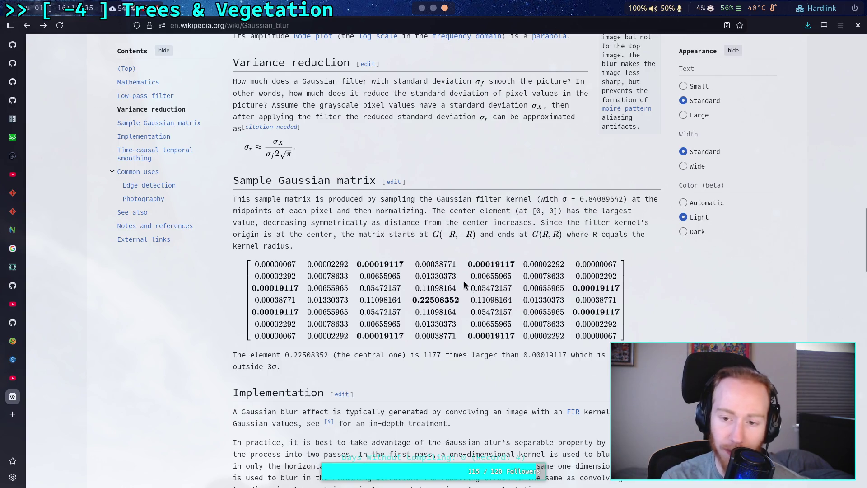
{"action": "scroll", "coordinate": [464, 280], "scroll_direction": "down", "scroll_amount": 10}
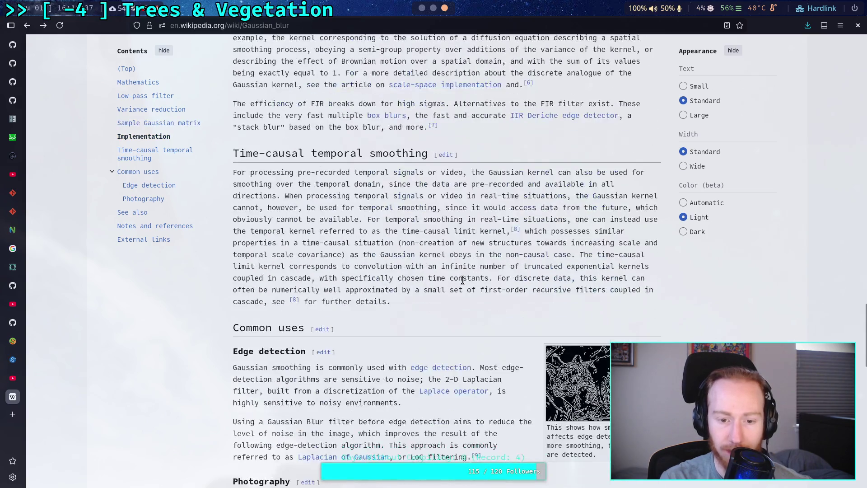
{"action": "scroll", "coordinate": [463, 280], "scroll_direction": "down", "scroll_amount": 4}
{"action": "scroll", "coordinate": [462, 280], "scroll_direction": "up", "scroll_amount": 15}
{"action": "scroll", "coordinate": [464, 283], "scroll_direction": "up", "scroll_amount": 5}
{"action": "scroll", "coordinate": [462, 279], "scroll_direction": "up", "scroll_amount": 2}
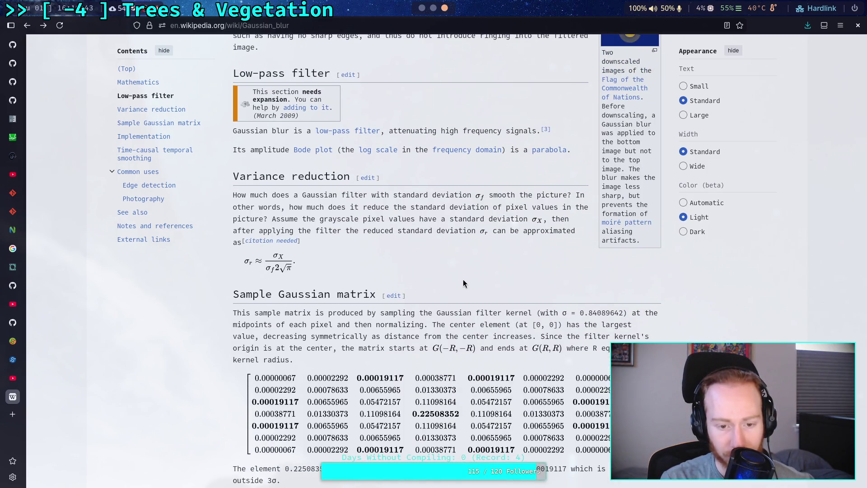
{"action": "scroll", "coordinate": [463, 280], "scroll_direction": "up", "scroll_amount": 3}
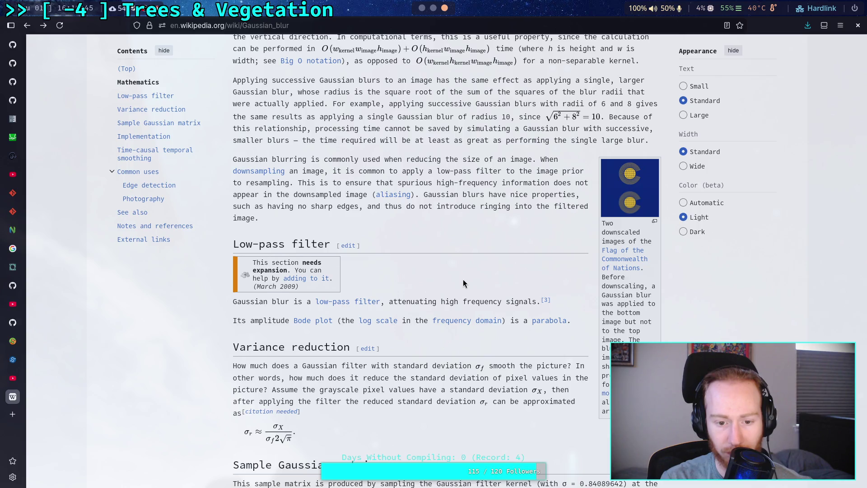
{"action": "scroll", "coordinate": [463, 283], "scroll_direction": "up", "scroll_amount": 4}
{"action": "scroll", "coordinate": [462, 278], "scroll_direction": "up", "scroll_amount": 2}
{"action": "scroll", "coordinate": [462, 278], "scroll_direction": "down", "scroll_amount": 11}
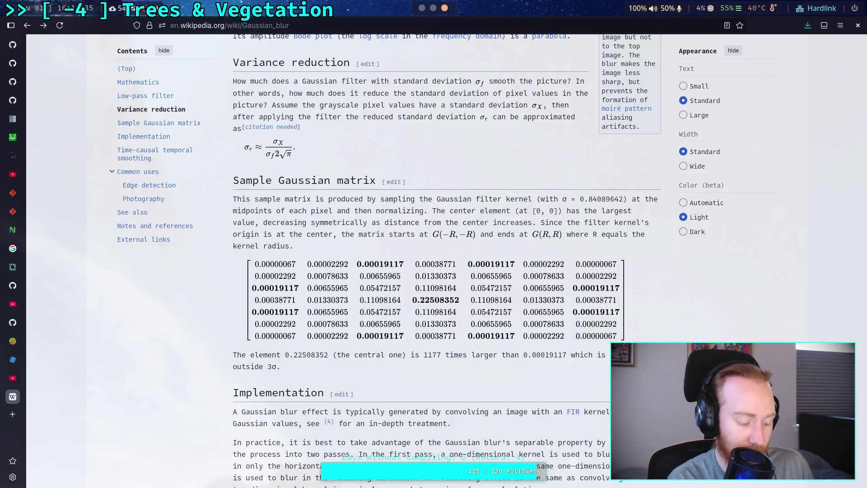
{"action": "key", "text": "super+1"}
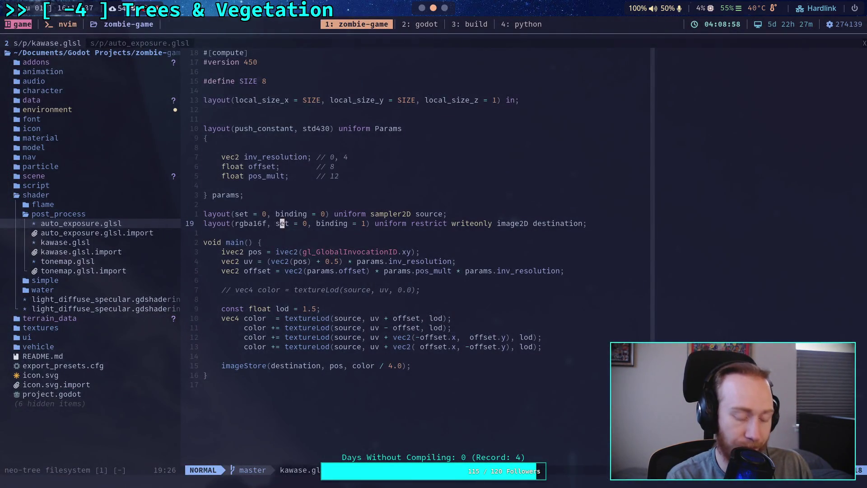
In the Python workspace, evaluate 0.11098**2, giving 0.012316560399999999.
{"action": "key", "text": "super+4"}
{"action": "type", "text": "0.11098**2"}
{"action": "key", "text": "Return"}
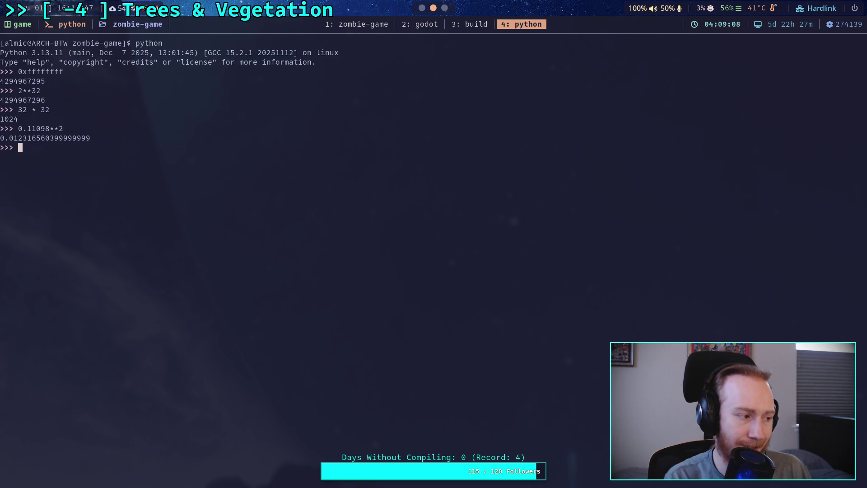
Glance at the world script's blur-iteration loop in Godot, then go back to the browser.
{"action": "key", "text": "super+2"}
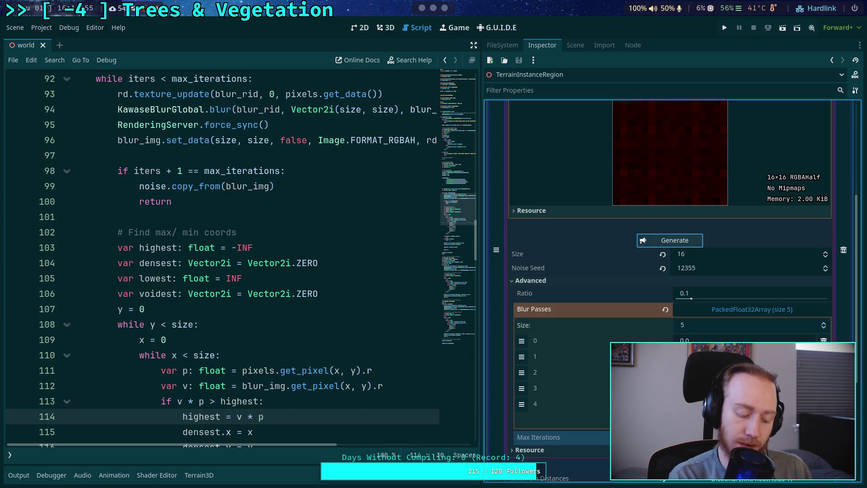
{"action": "key", "text": "super+1"}
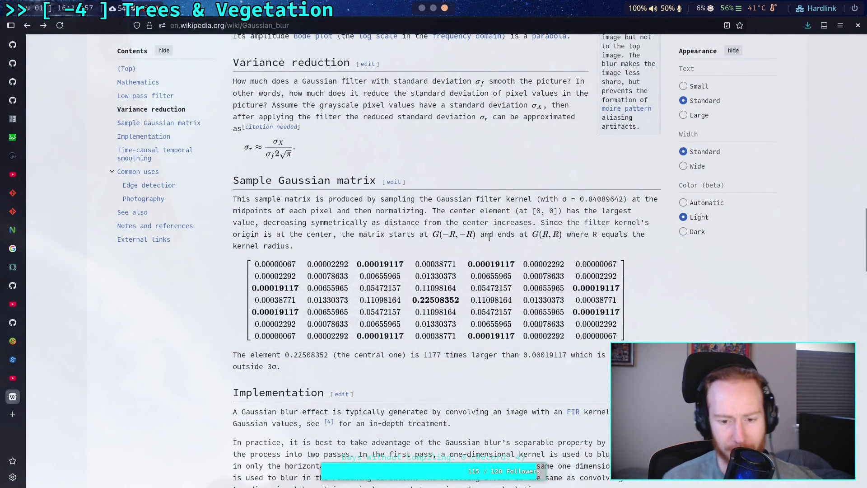
Scroll the Gaussian blur article to its Implementation section on separable passes.
{"action": "scroll", "coordinate": [469, 220], "scroll_direction": "down", "scroll_amount": 10}
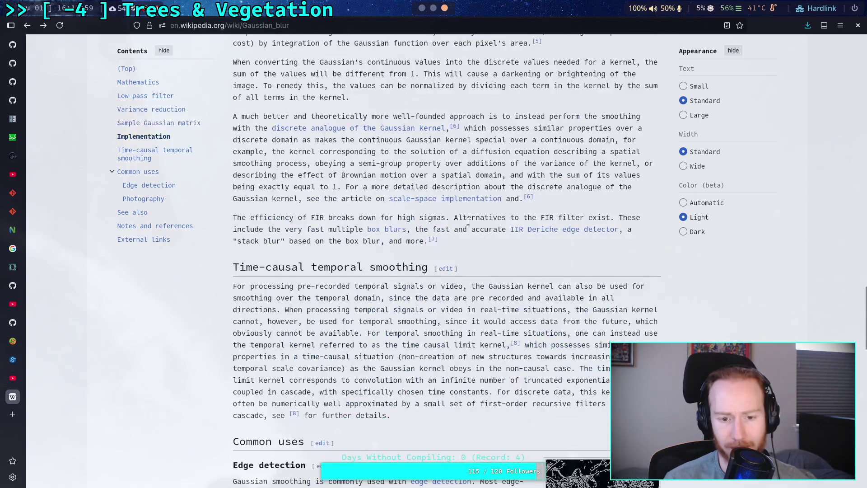
{"action": "scroll", "coordinate": [466, 233], "scroll_direction": "up", "scroll_amount": 5}
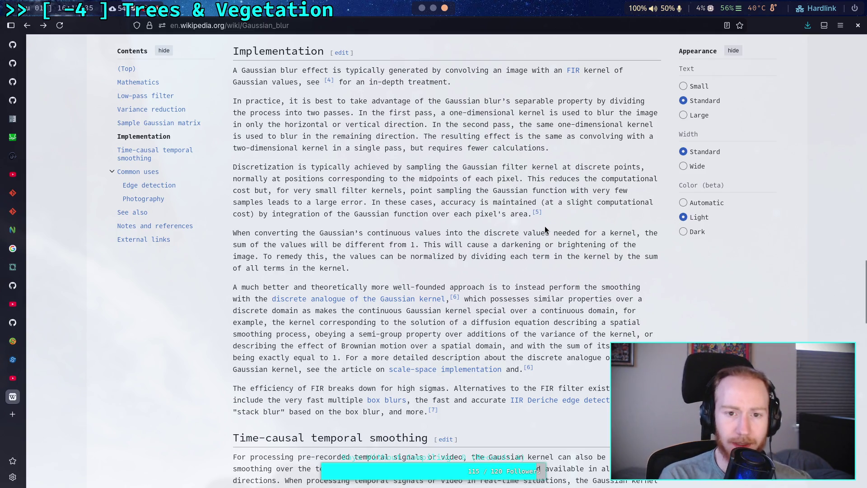
Scroll back up to reread the Gaussian formulas in the Mathematics section.
{"action": "scroll", "coordinate": [544, 226], "scroll_direction": "up", "scroll_amount": 15}
{"action": "scroll", "coordinate": [497, 246], "scroll_direction": "up", "scroll_amount": 3}
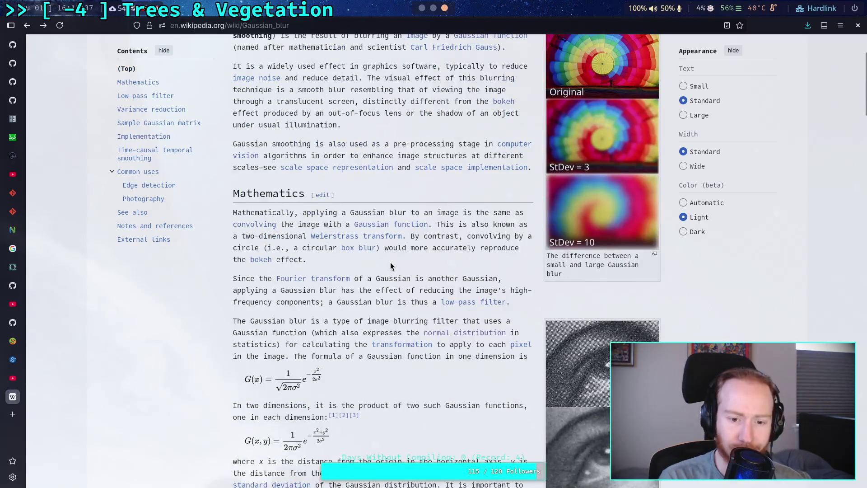
{"action": "scroll", "coordinate": [407, 260], "scroll_direction": "down", "scroll_amount": 2}
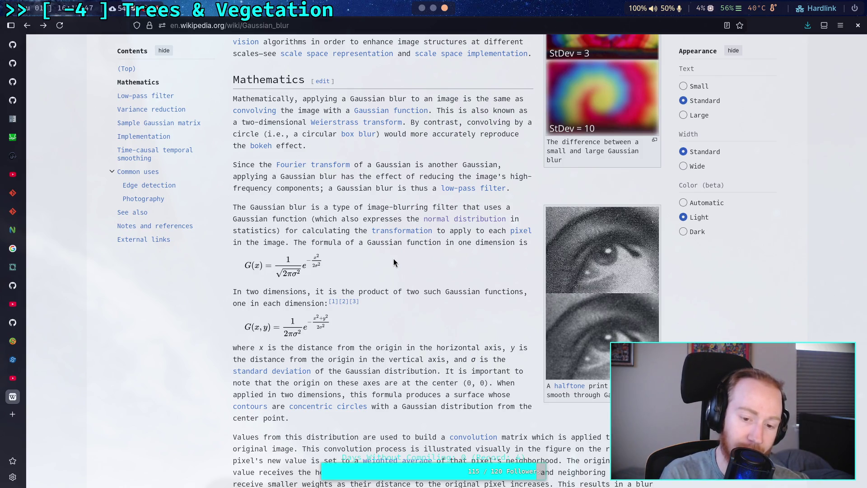
Read the Implementation notes on FIR limits at high sigma, then return to Godot.
{"action": "scroll", "coordinate": [393, 258], "scroll_direction": "down", "scroll_amount": 15}
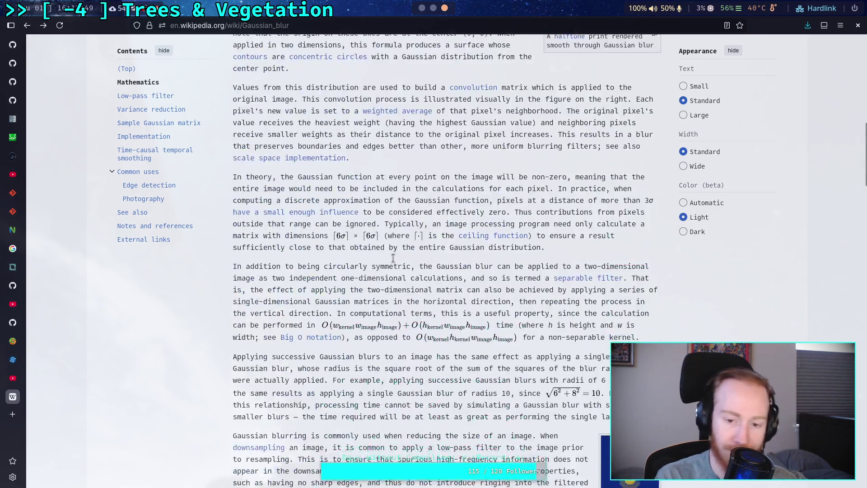
{"action": "scroll", "coordinate": [394, 259], "scroll_direction": "down", "scroll_amount": 5}
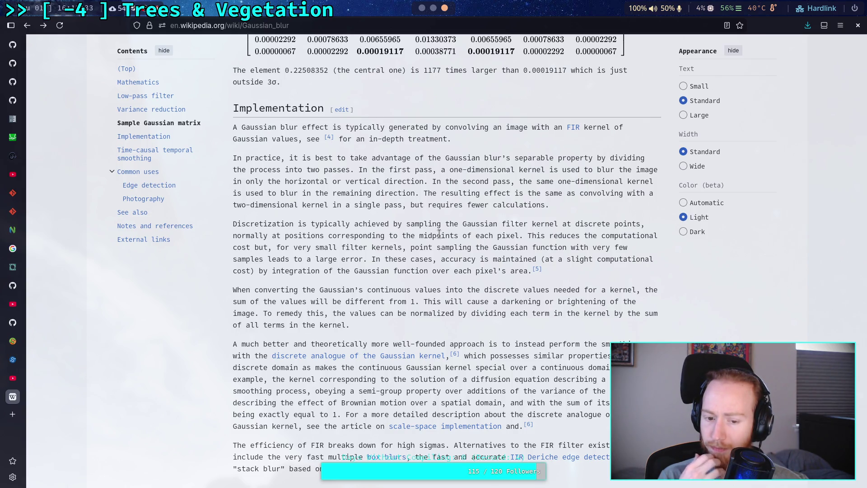
{"action": "scroll", "coordinate": [435, 225], "scroll_direction": "down", "scroll_amount": 3}
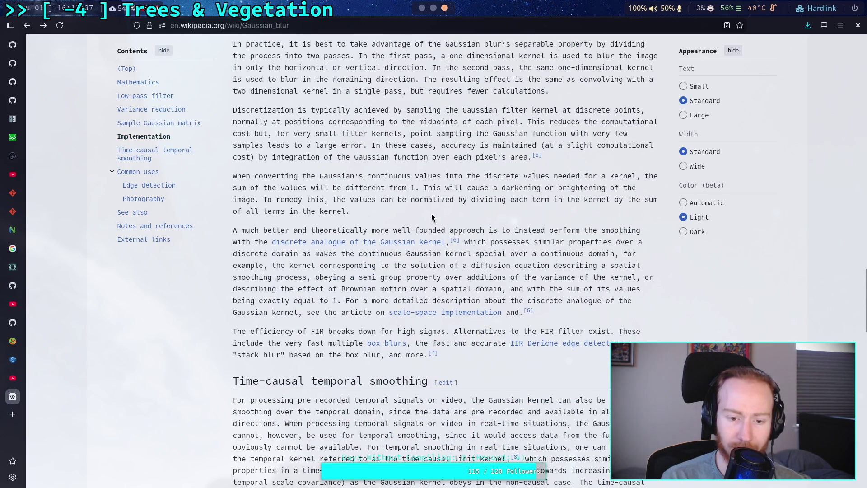
{"action": "scroll", "coordinate": [432, 213], "scroll_direction": "up", "scroll_amount": 3}
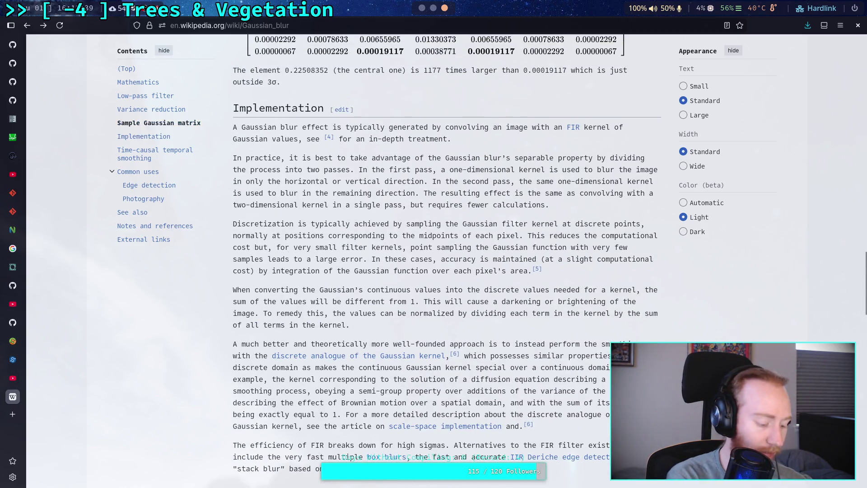
{"action": "key", "text": "alt+Tab"}
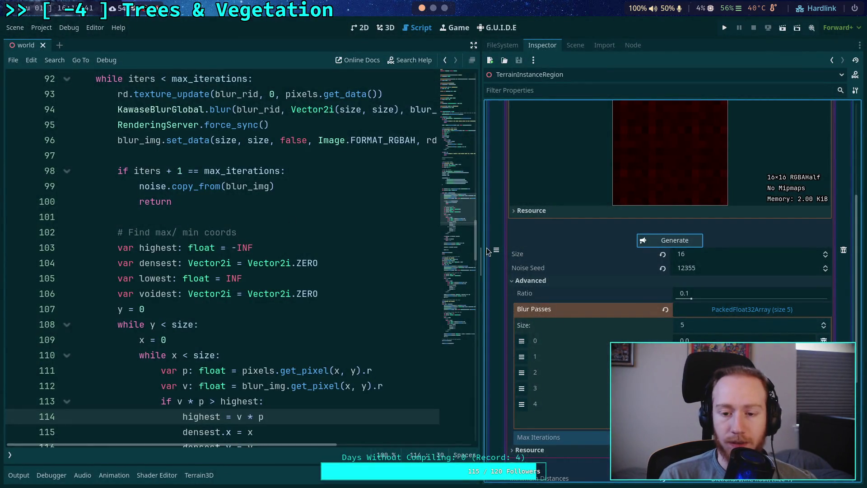
Widen the script editor against the Inspector so the longer blur lines fit.
{"action": "left_click_drag", "start_coordinate": [480, 246], "coordinate": [573, 248]}
{"action": "scroll", "coordinate": [397, 271], "scroll_direction": "up", "scroll_amount": 1}
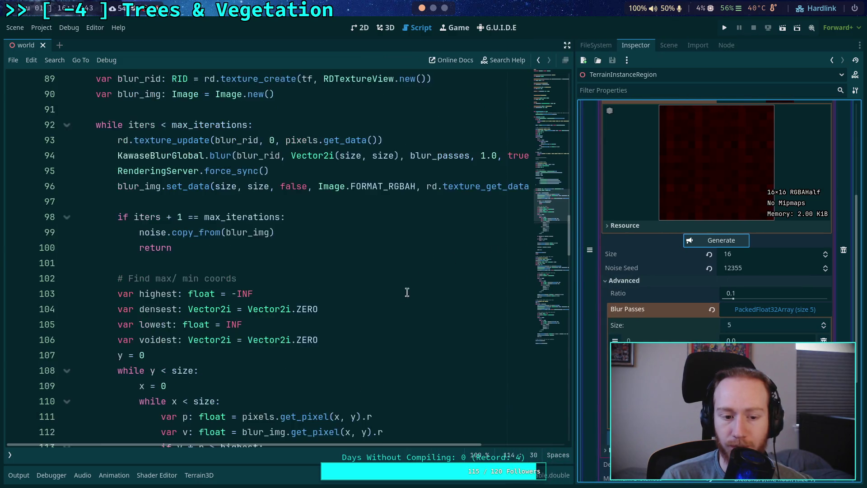
{"action": "scroll", "coordinate": [345, 309], "scroll_direction": "up", "scroll_amount": 2}
{"action": "left_click", "coordinate": [209, 293]}
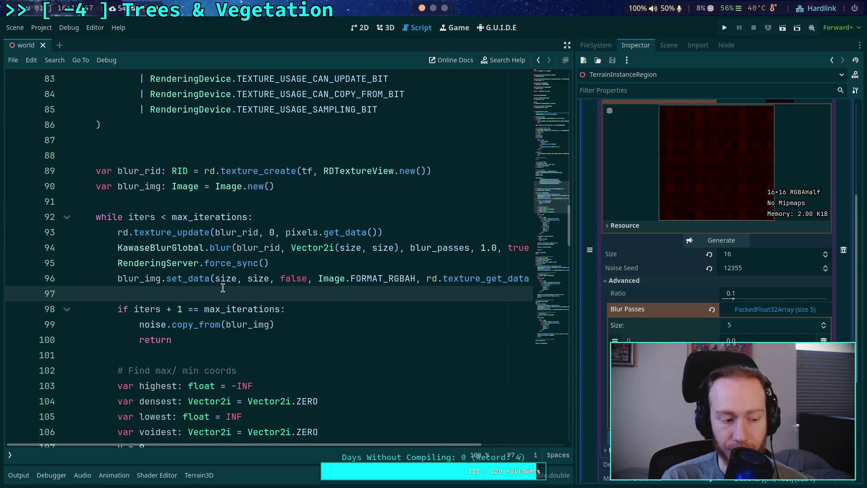
{"action": "scroll", "coordinate": [224, 293], "scroll_direction": "up", "scroll_amount": 3}
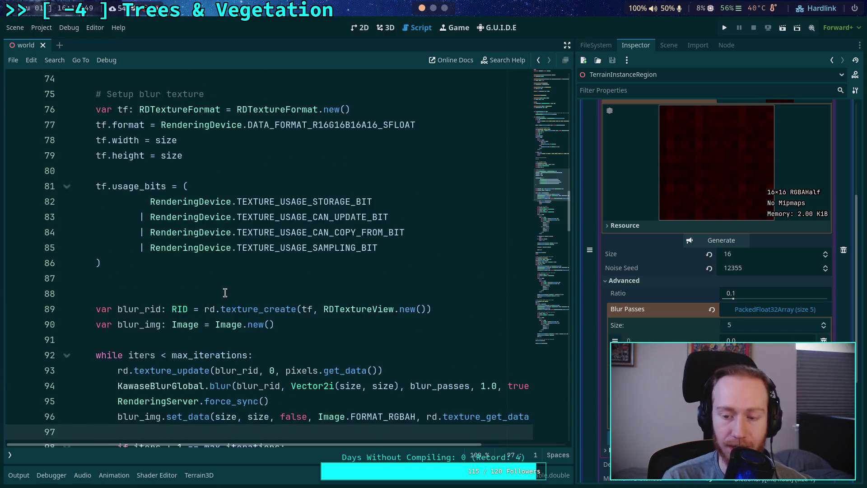
{"action": "scroll", "coordinate": [224, 293], "scroll_direction": "up", "scroll_amount": 2}
{"action": "left_click_drag", "start_coordinate": [573, 253], "coordinate": [615, 254]}
{"action": "left_click", "coordinate": [181, 369]}
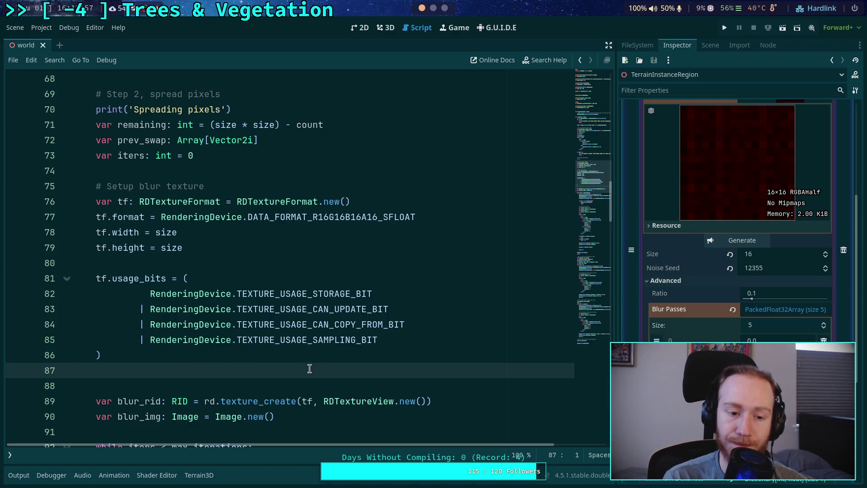
Scroll the script to line 123, the loop swapping densest pixels to black and voidest to red.
{"action": "scroll", "coordinate": [309, 367], "scroll_direction": "down", "scroll_amount": 3}
{"action": "scroll", "coordinate": [308, 365], "scroll_direction": "down", "scroll_amount": 3}
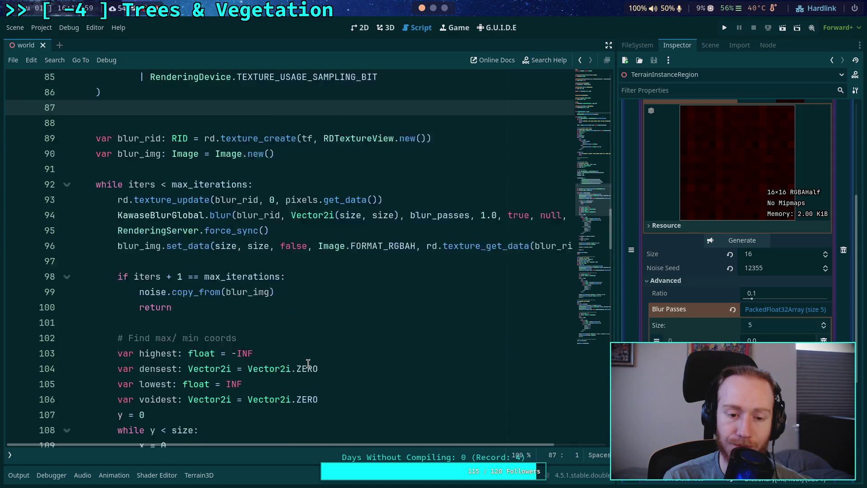
{"action": "scroll", "coordinate": [308, 363], "scroll_direction": "down", "scroll_amount": 3}
{"action": "scroll", "coordinate": [307, 363], "scroll_direction": "down", "scroll_amount": 3}
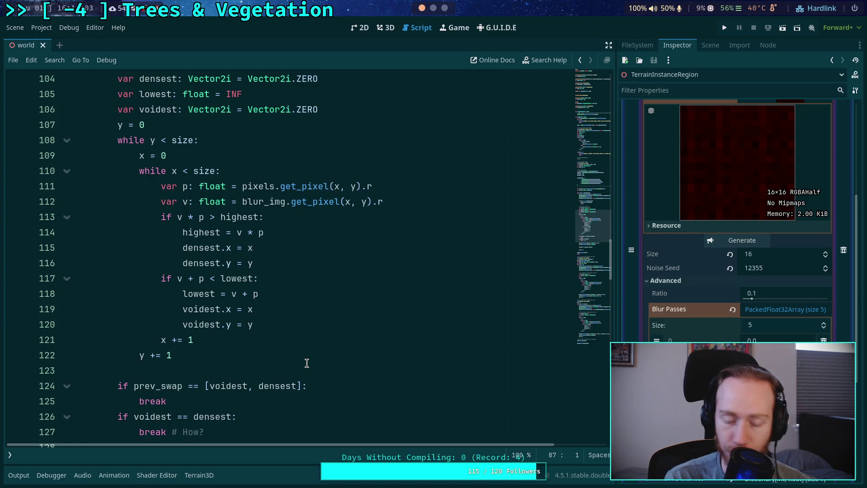
{"action": "left_click", "coordinate": [295, 366]}
{"action": "scroll", "coordinate": [302, 352], "scroll_direction": "down", "scroll_amount": 4}
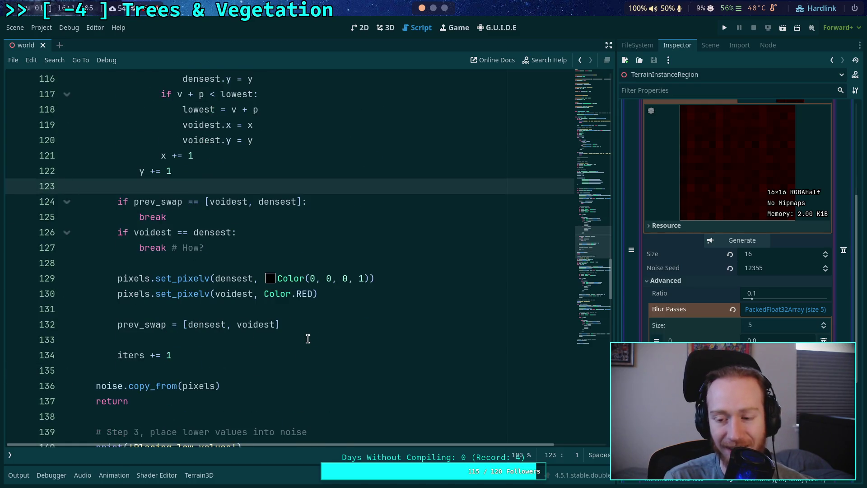